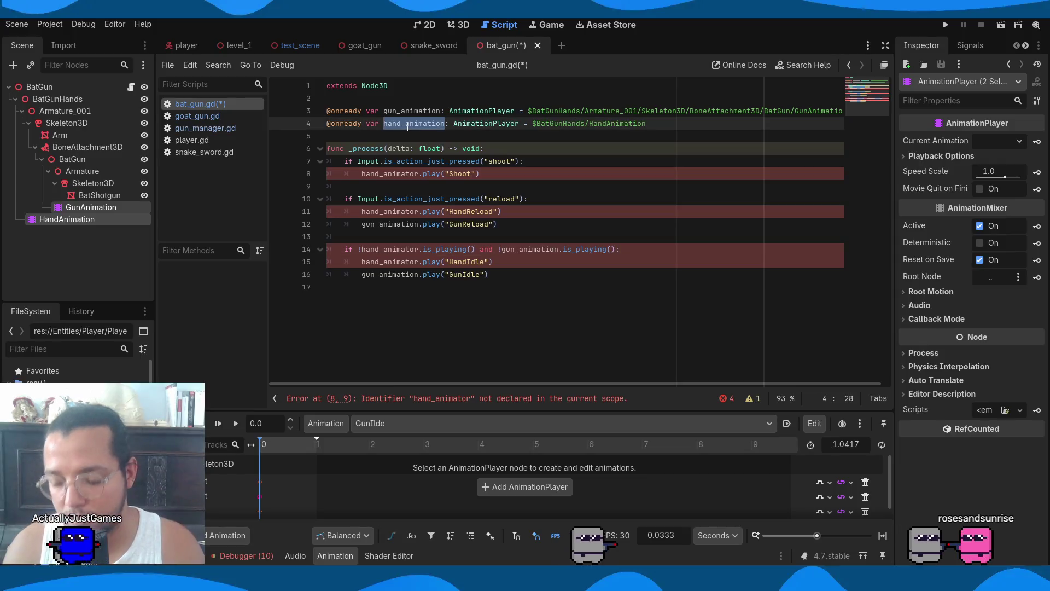
Rename hand_animator to hand_animation on lines 8, 11, 14 and 15 of bat_gun.gd
double_click(376, 173)
type("hand_animation")
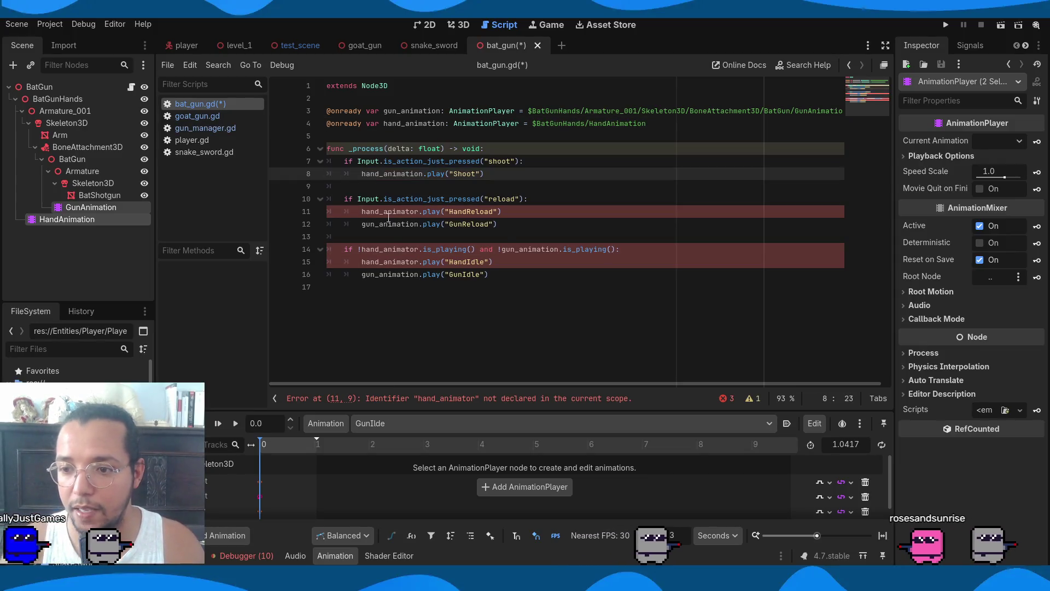
double_click(388, 211)
type("hand_animation")
double_click(390, 250)
type("hand_animation")
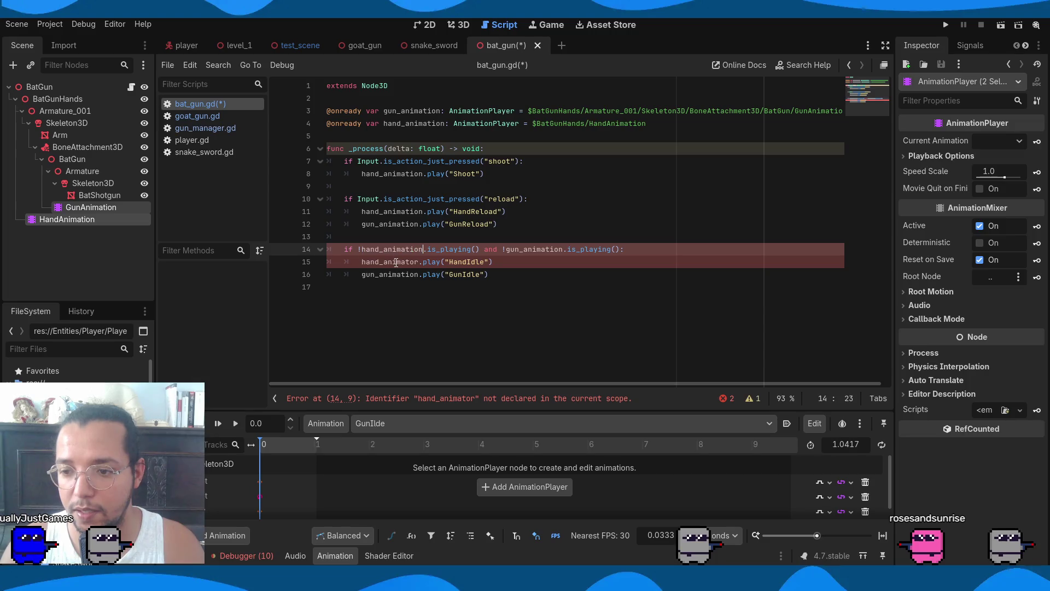
double_click(396, 263)
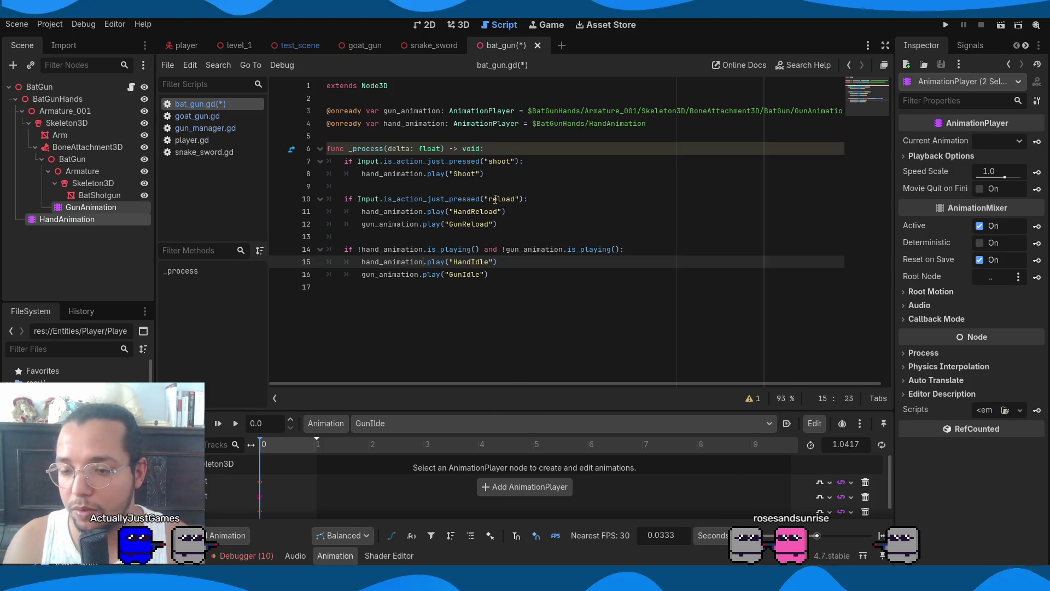
Replace the line 8 and line 11 animation names with HandShoot and HandReload using autocomplete
double_click(461, 175)
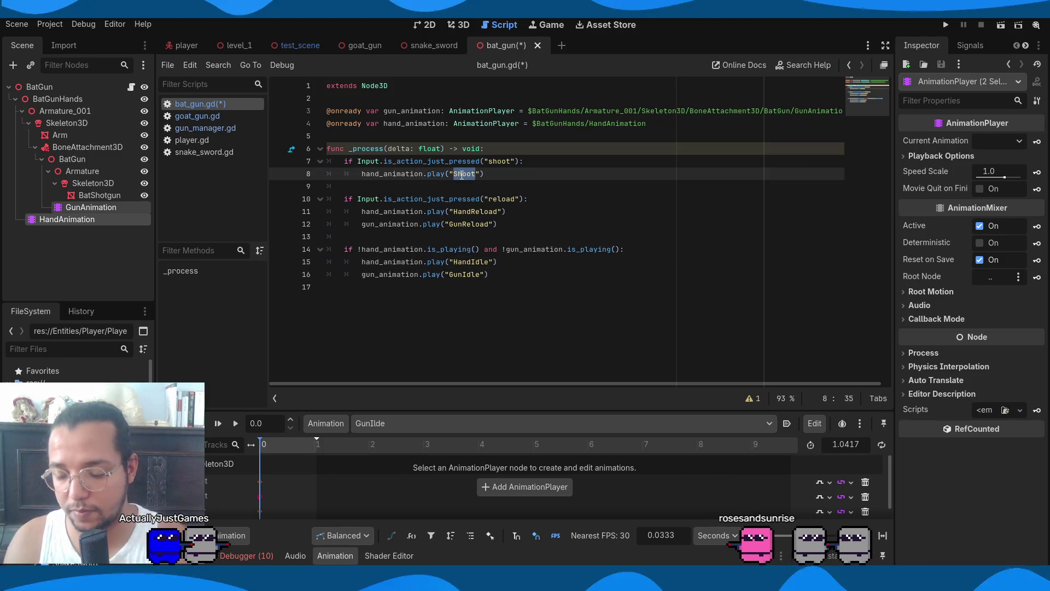
type("Sh")
key("Return")
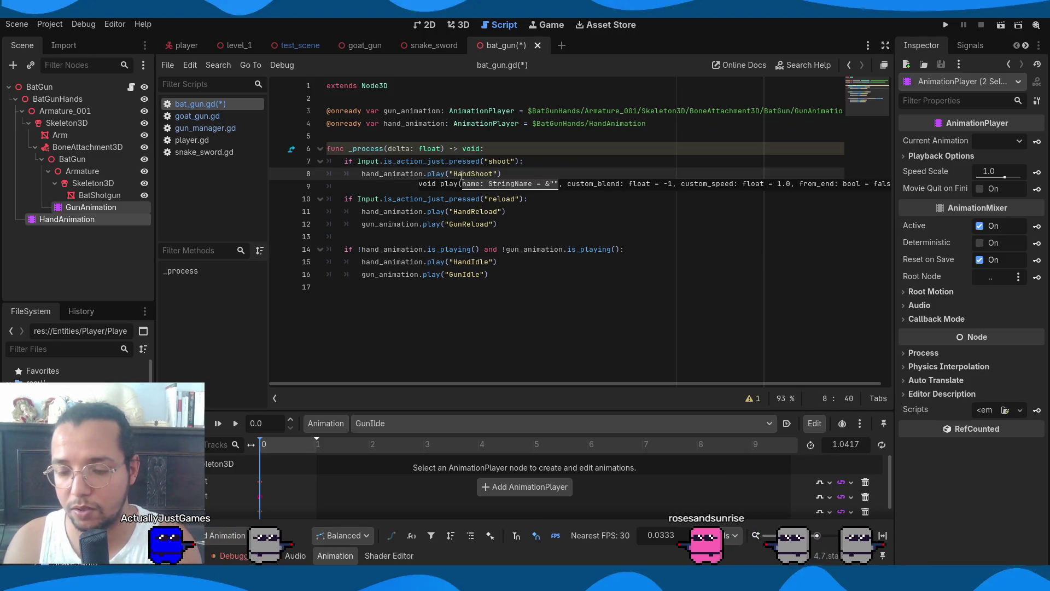
left_click(563, 238)
double_click(490, 212)
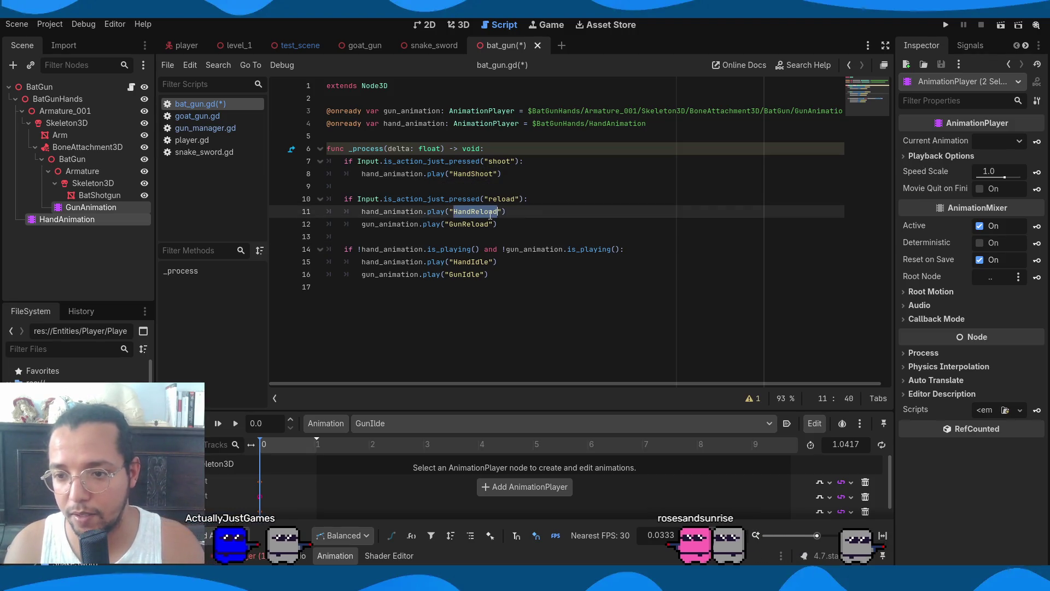
type("ha")
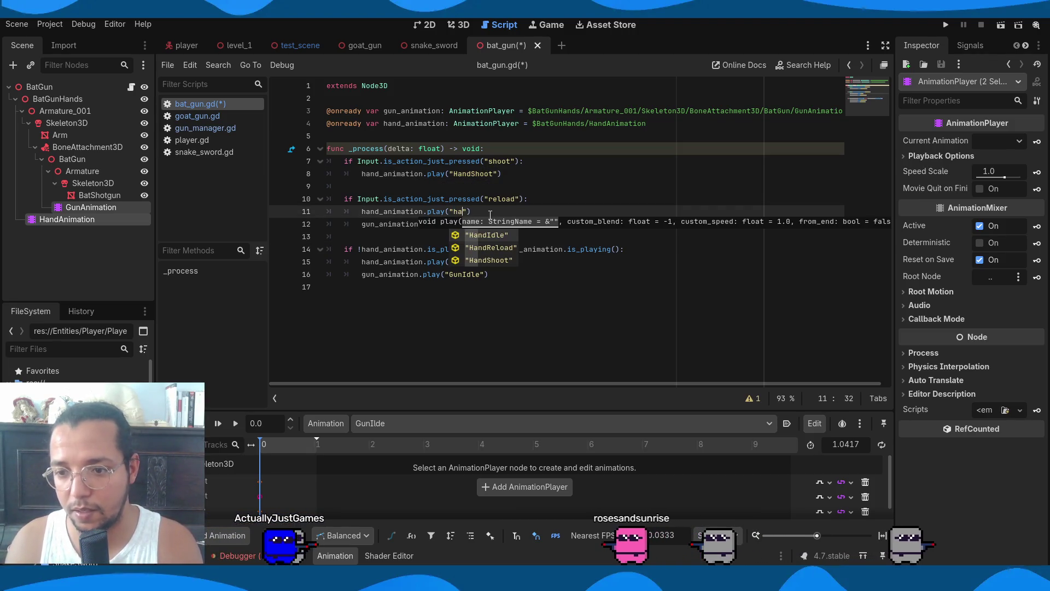
key("Down")
key("Return")
Set the remaining animation names to GunReload, HandIdle and GunIdle, then save the script
double_click(466, 225)
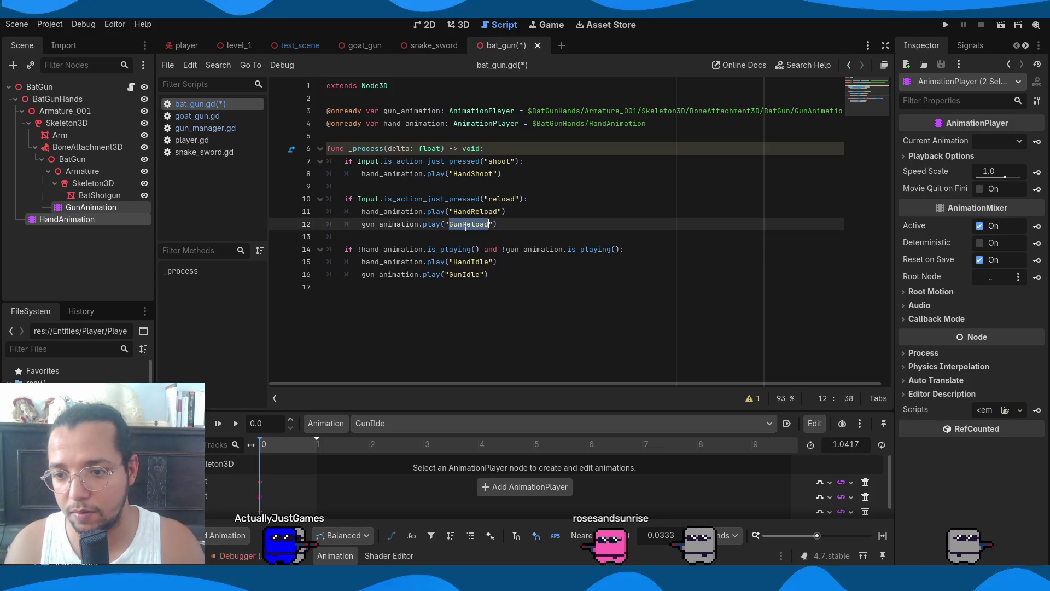
type("u")
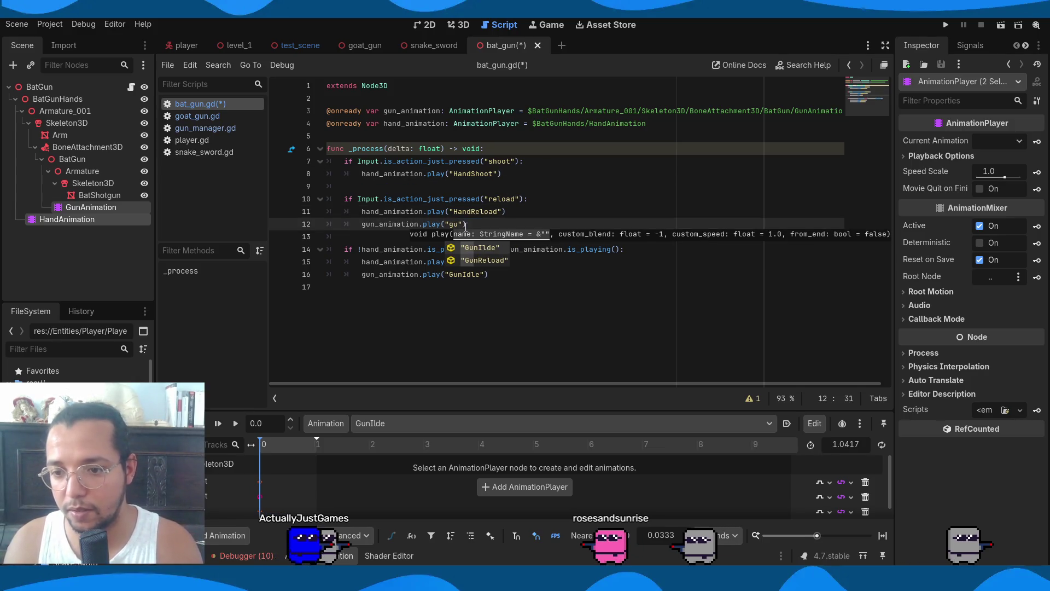
key("Down")
key("Return")
double_click(474, 263)
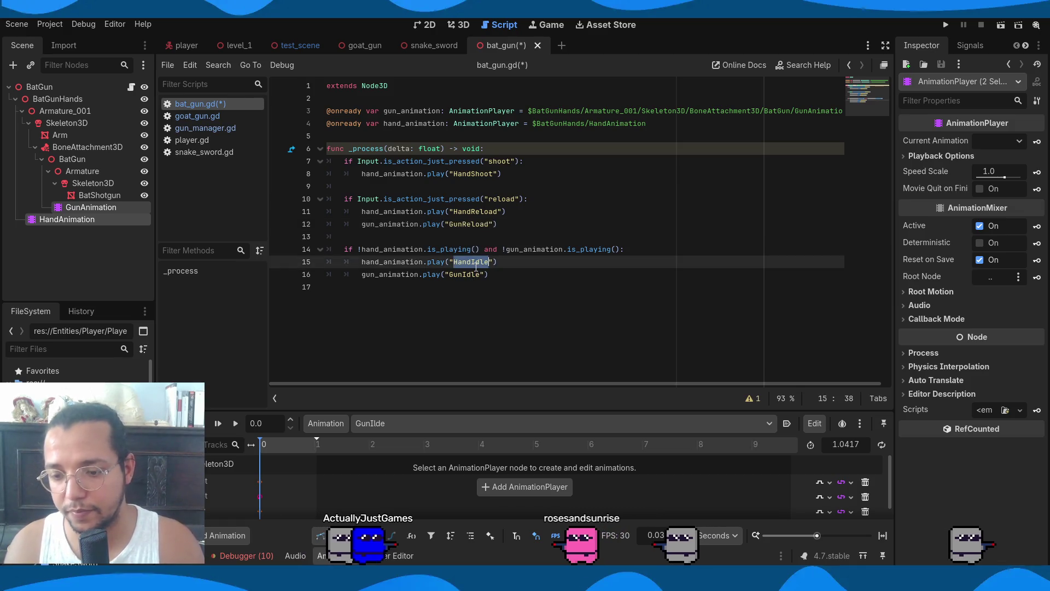
type("hand")
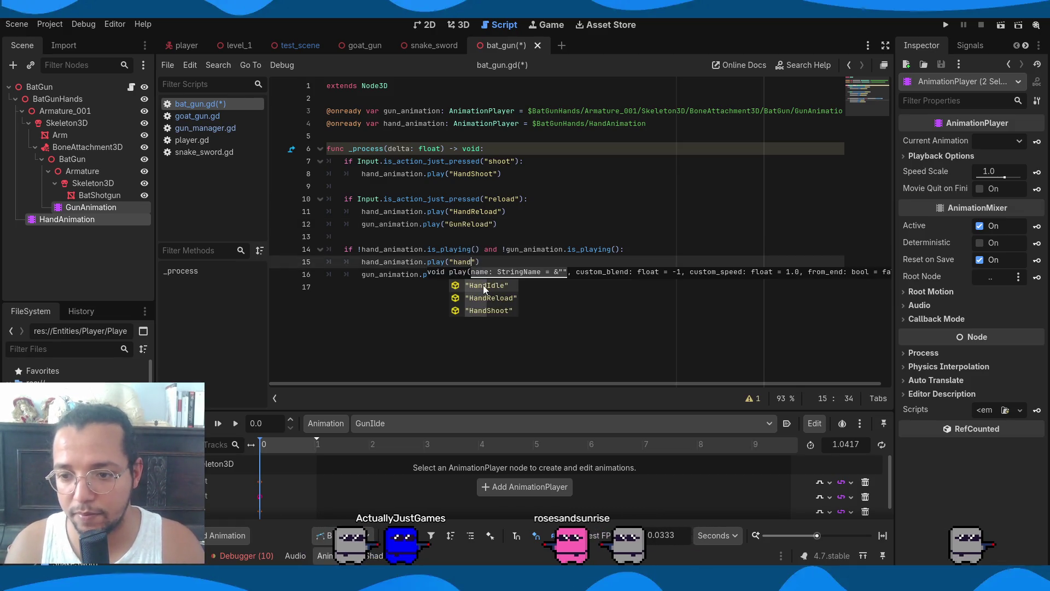
key("Return")
left_click(464, 273)
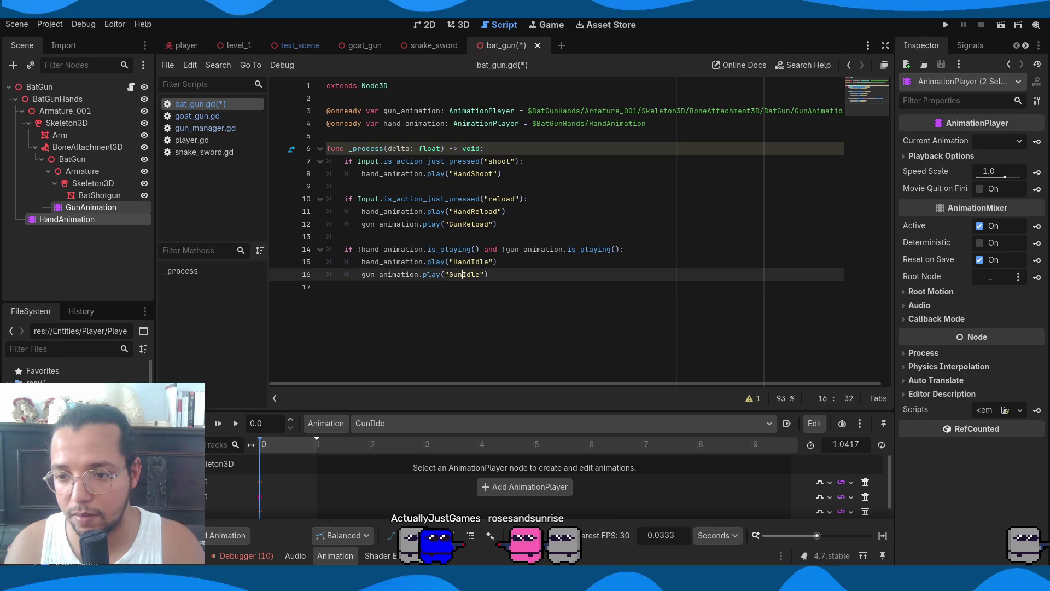
double_click(464, 274)
type("g")
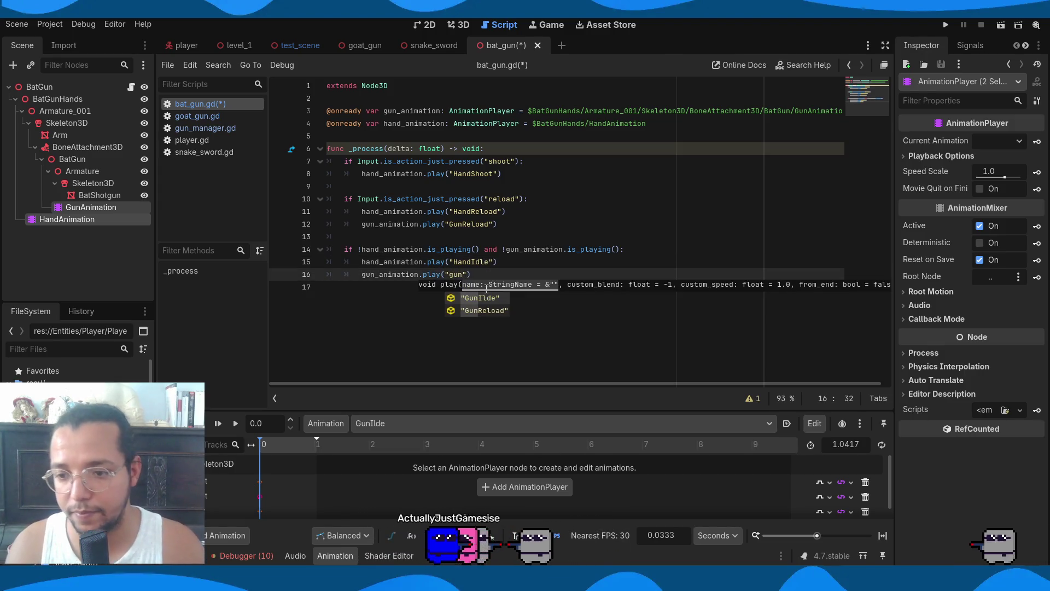
key("Return")
key("ctrl+s")
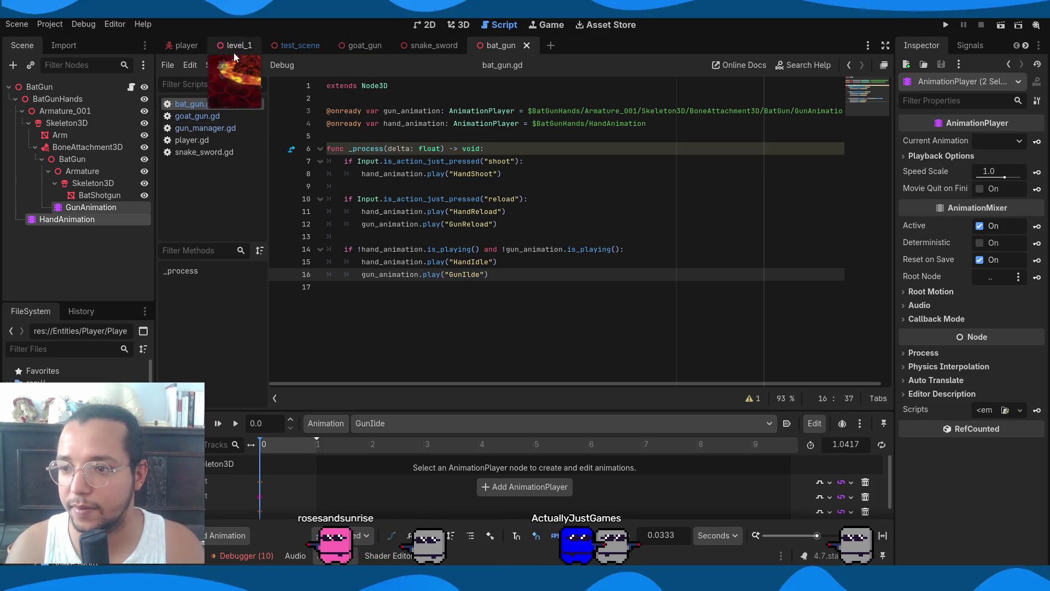
Hide GoatGun in the player scene, test-run the game, then return to bat_gun and select Arm
left_click(183, 45)
left_click(139, 147)
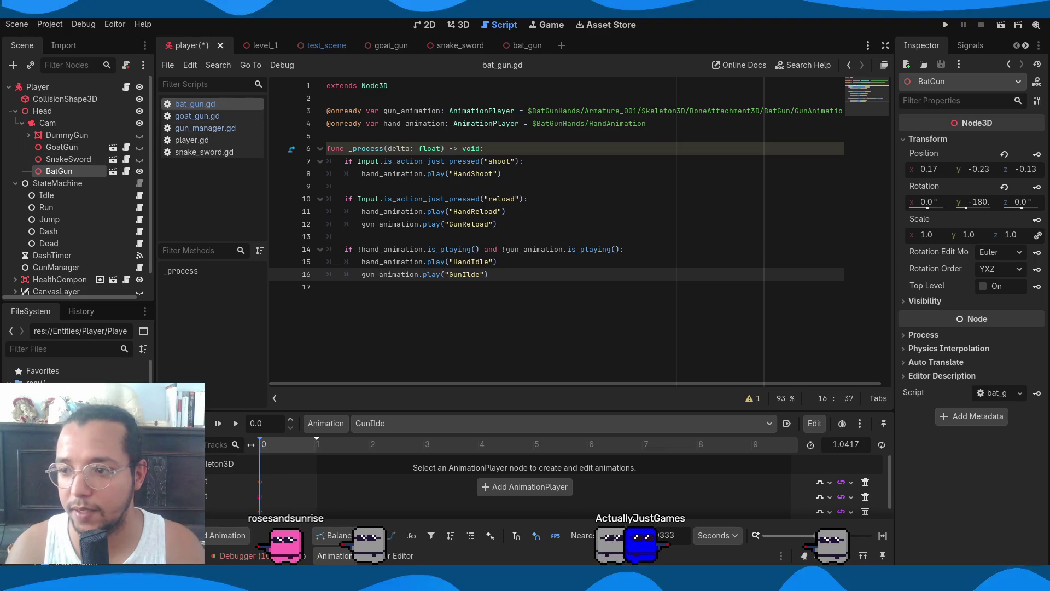
left_click(946, 25)
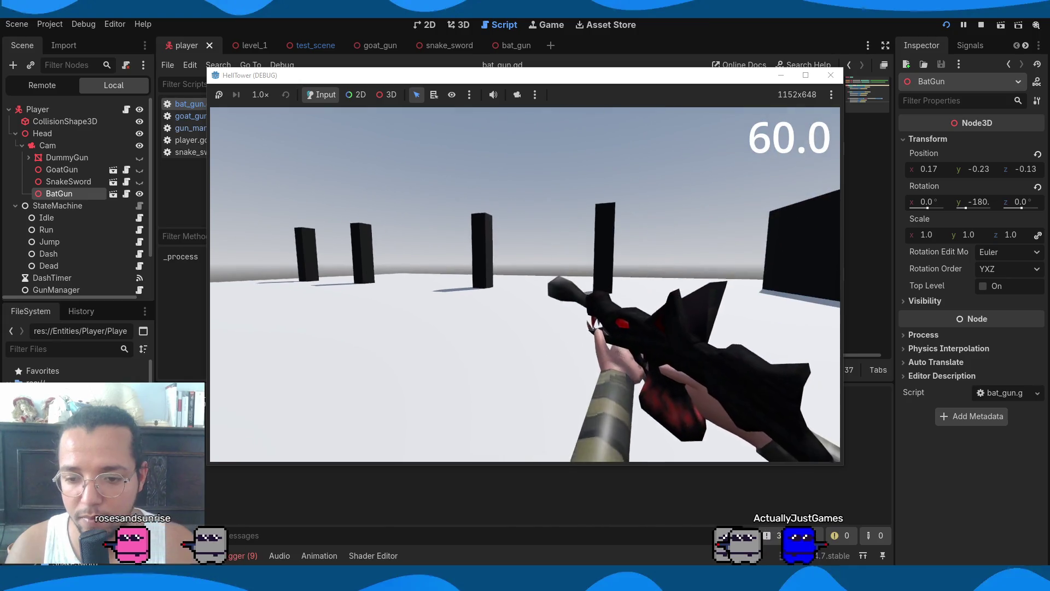
key("F8")
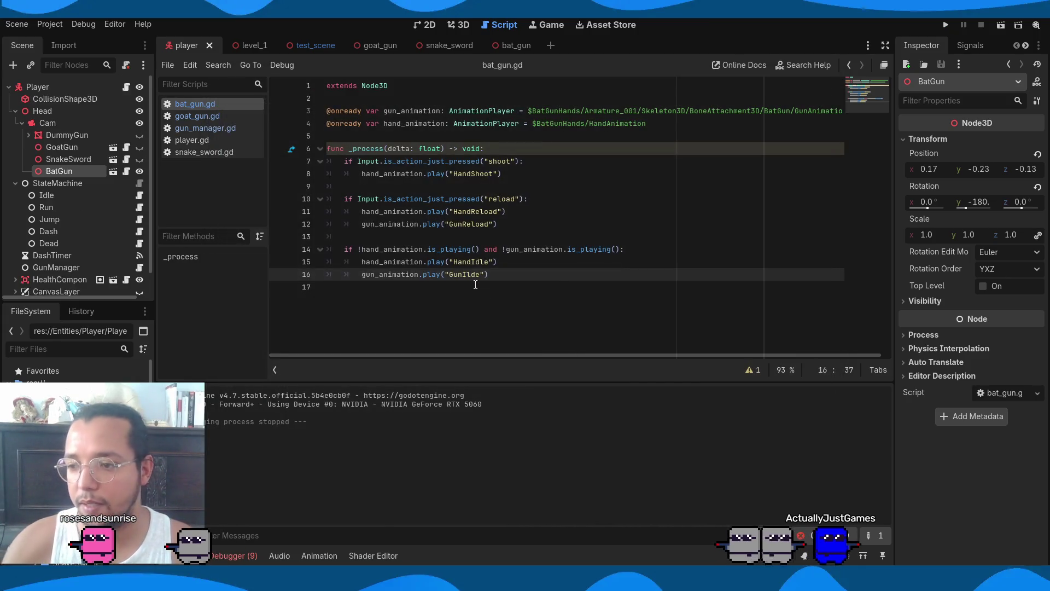
left_click(499, 47)
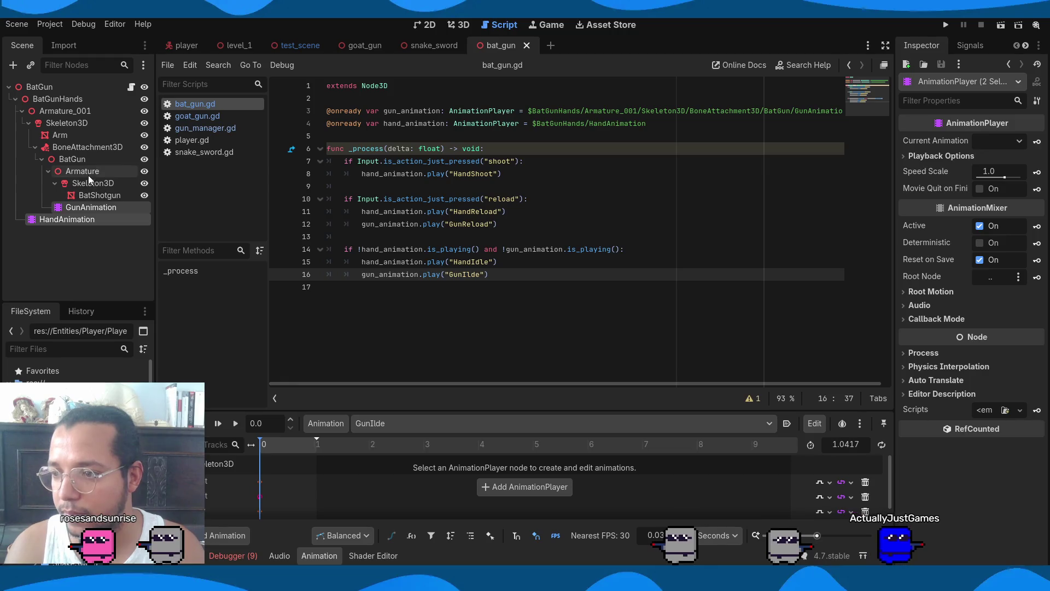
left_click(68, 135)
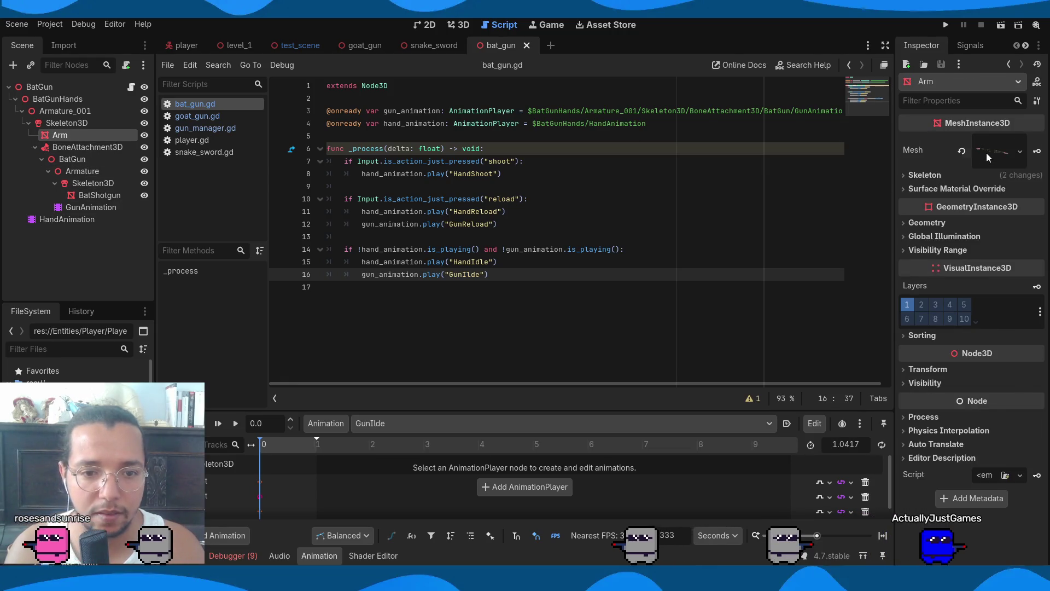
Set Roughness to 0.0 on the Arm mesh's Surface 0 material, then run the game to check it
left_click(986, 153)
left_click(943, 346)
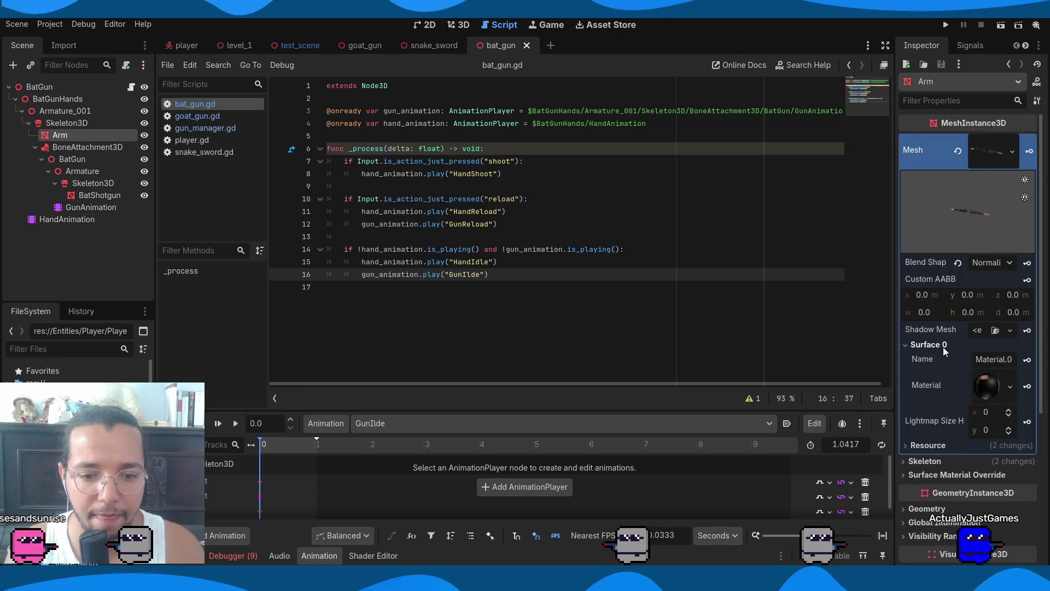
left_click(987, 395)
scroll(986, 392, "down", 3)
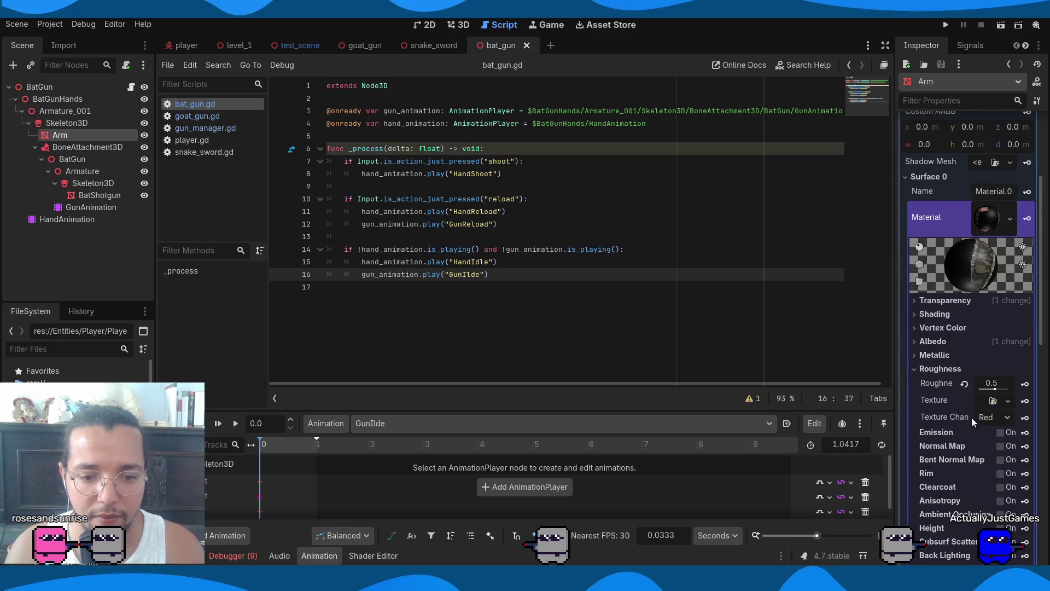
left_click_drag(991, 382, 963, 383)
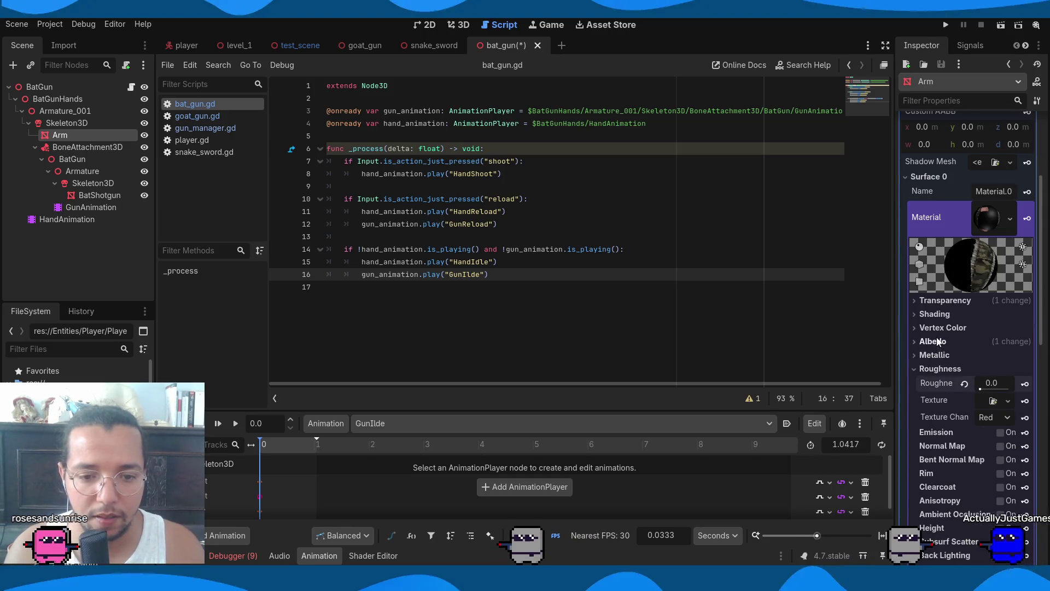
left_click(935, 355)
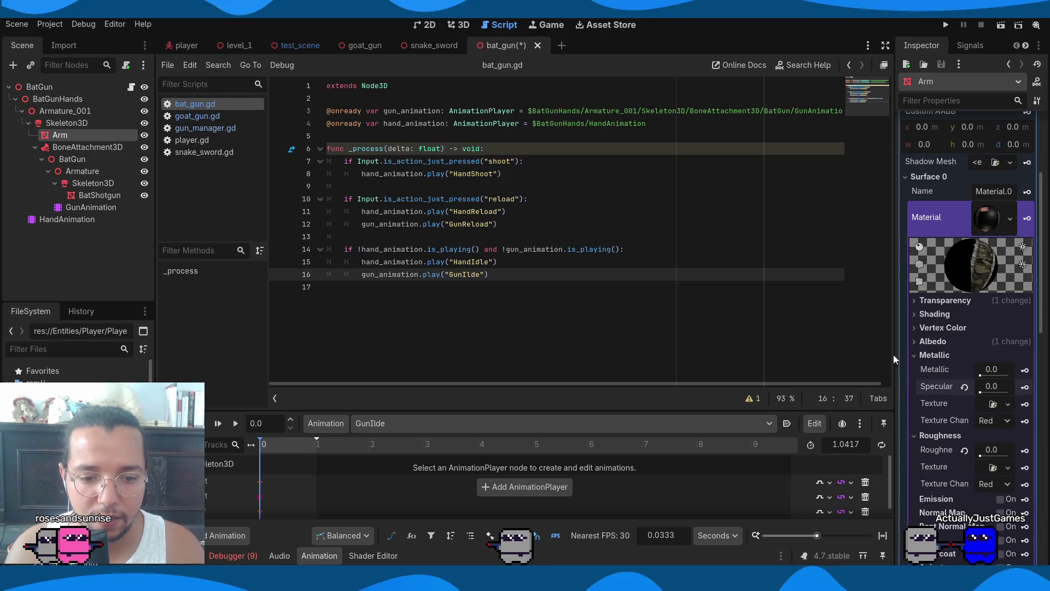
left_click(945, 25)
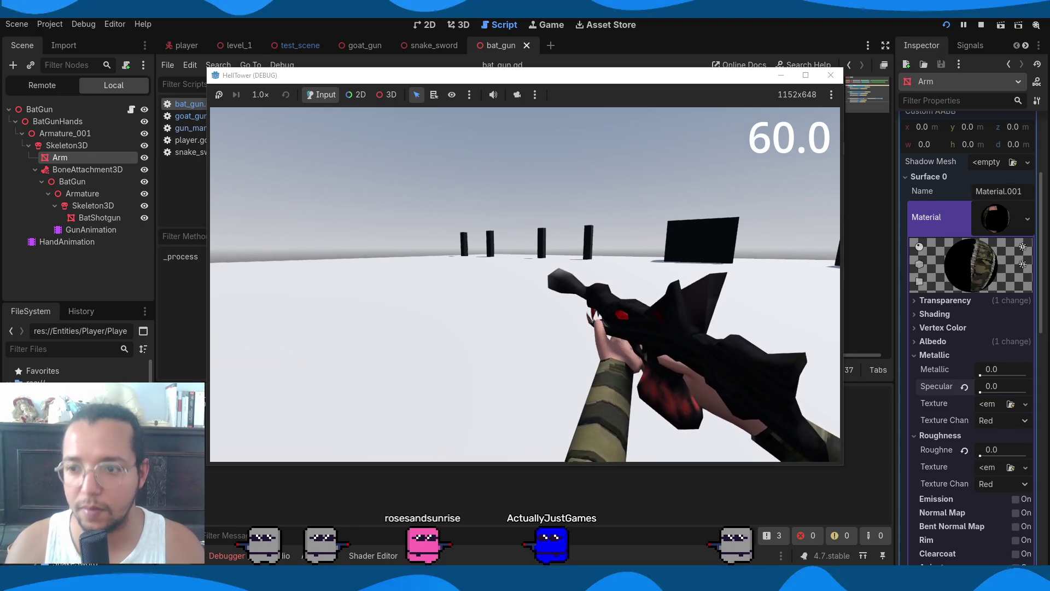
Stop the running game and close the documentation popup over the bat_gun script
key("F8")
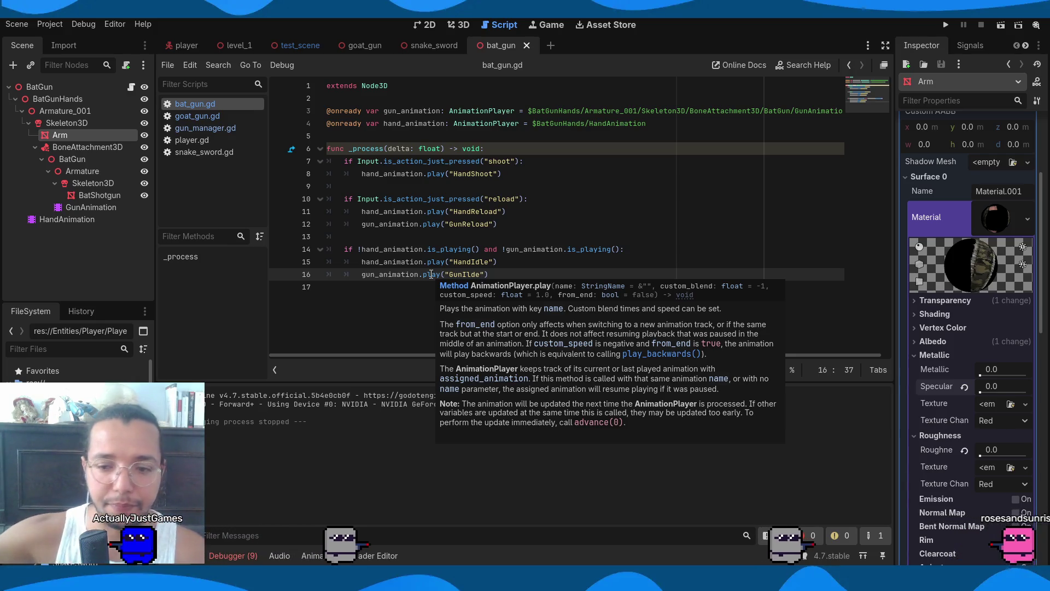
left_click(617, 175)
Save the scene and inspect the node-not-found and gun_manager errors listed in the debugger
key("ctrl+s")
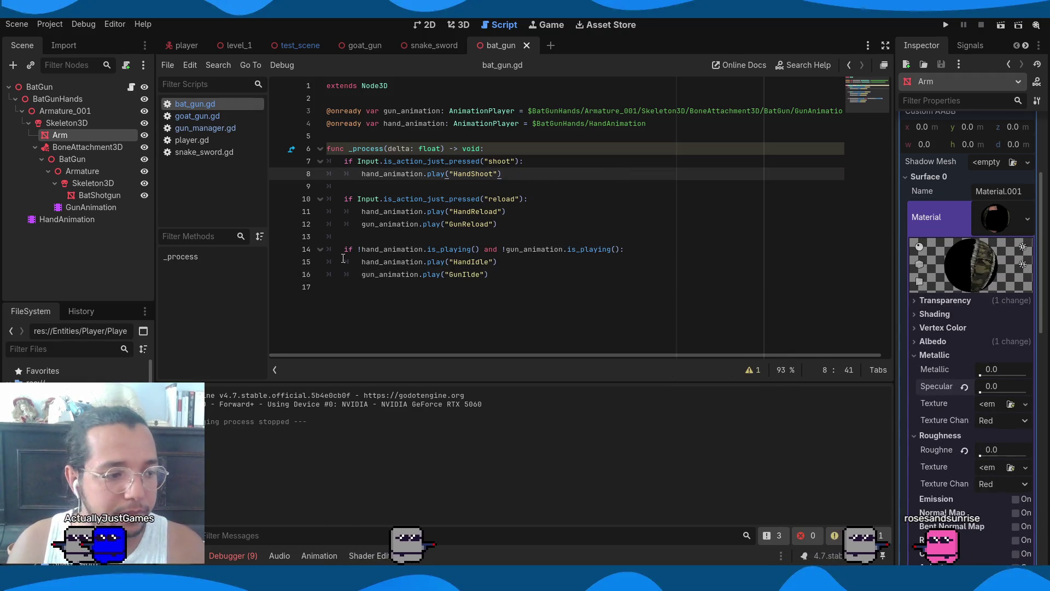
left_click(247, 551)
mouse_move(607, 505)
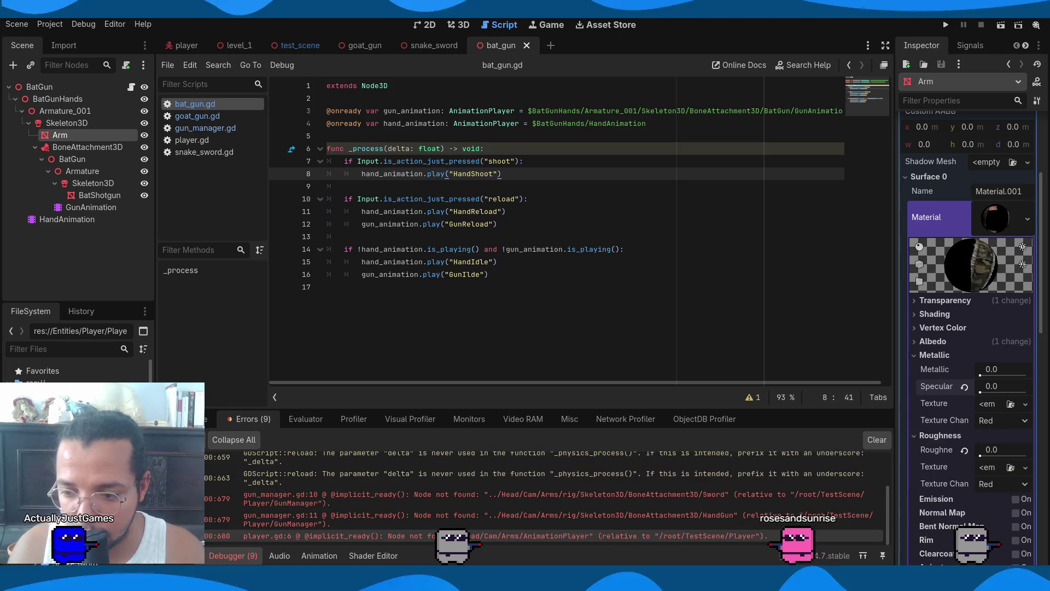
double_click(471, 535)
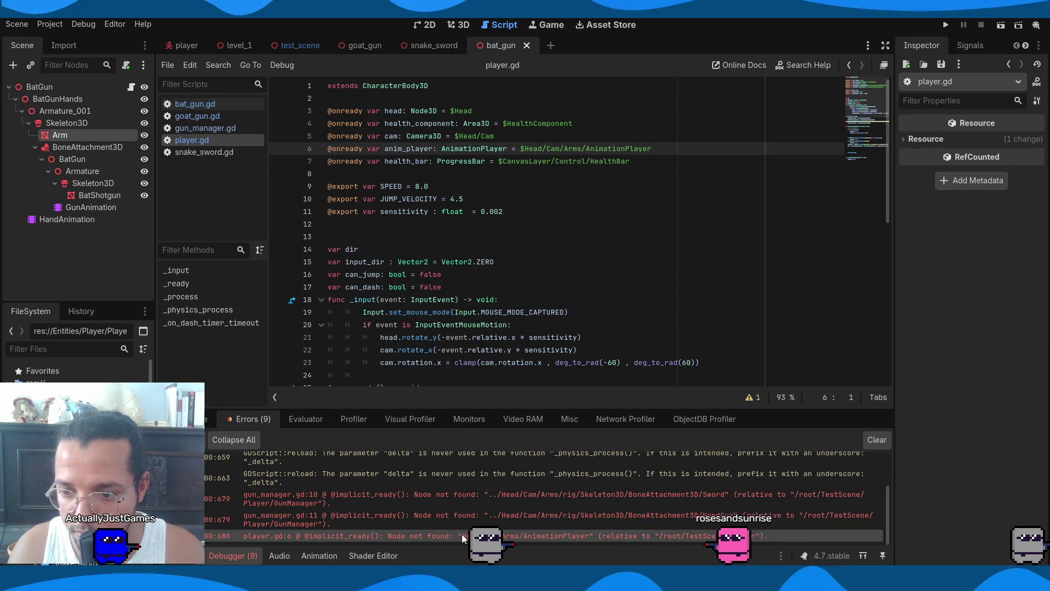
double_click(458, 515)
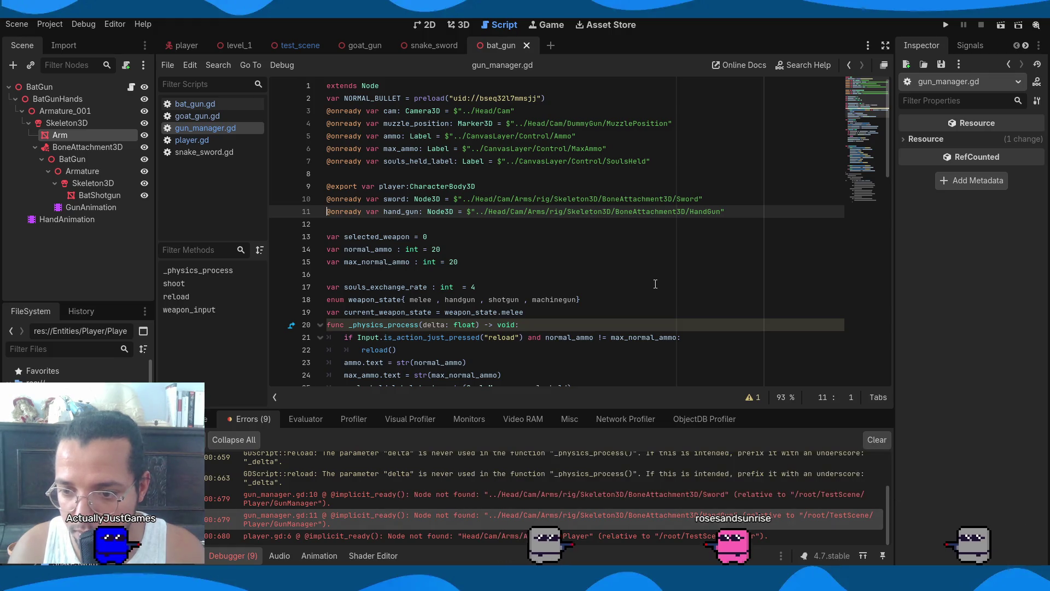
Return to the bat_gun script, then switch to the DragonGun file open in Blender
left_click(191, 105)
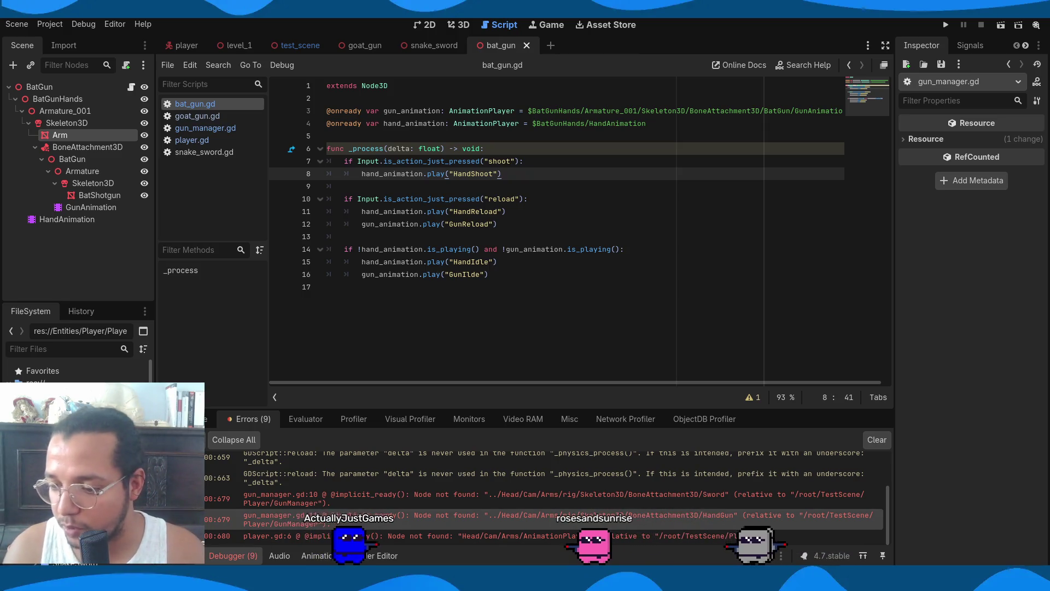
mouse_move(249, 548)
left_click(308, 524)
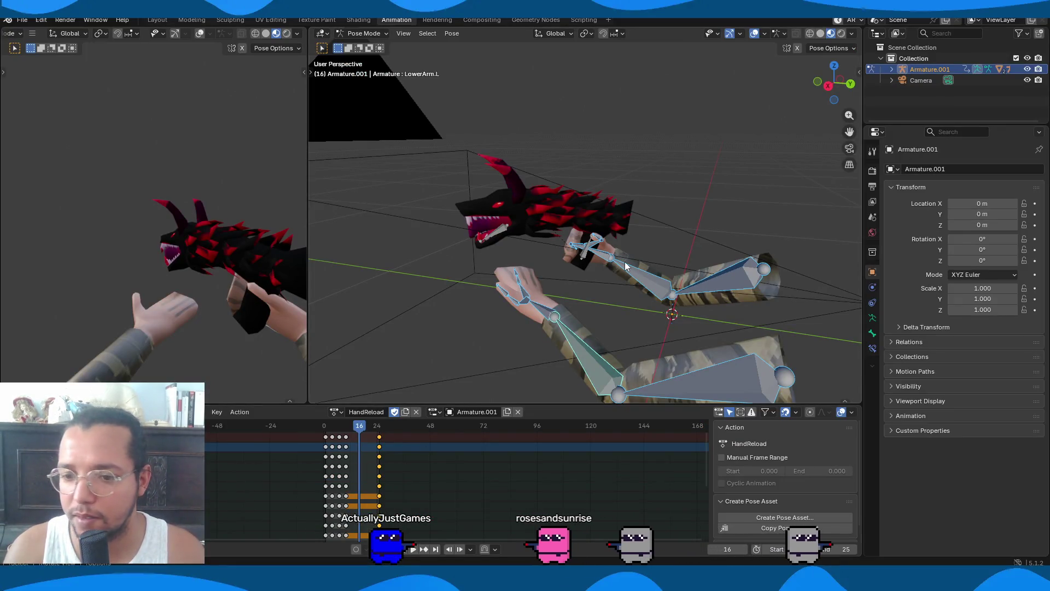
Save DragonGun.blend, move the animation back to frame 1, and switch to Object Mode
key("ctrl+s")
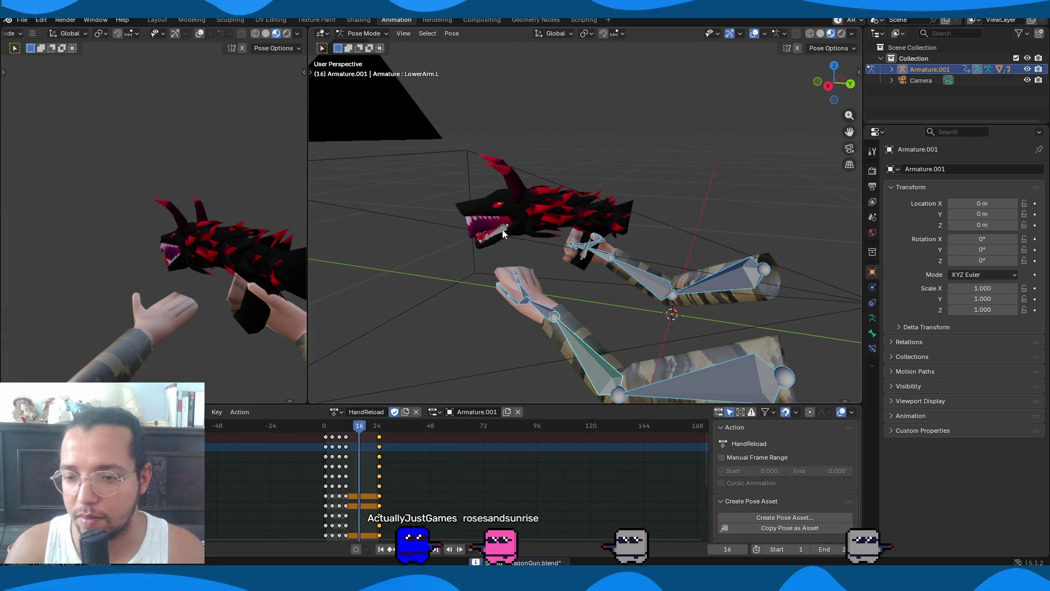
left_click_drag(336, 430, 326, 429)
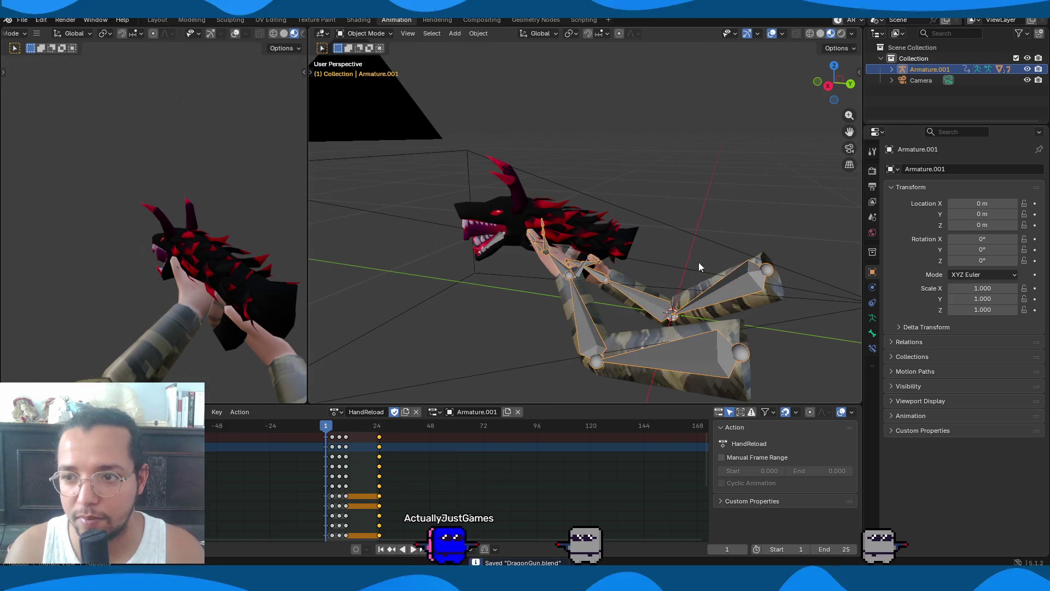
key("ctrl+Tab")
Select the Arm mesh with its armature and export the arm rig to a file
left_click(720, 361)
left_click(720, 361)
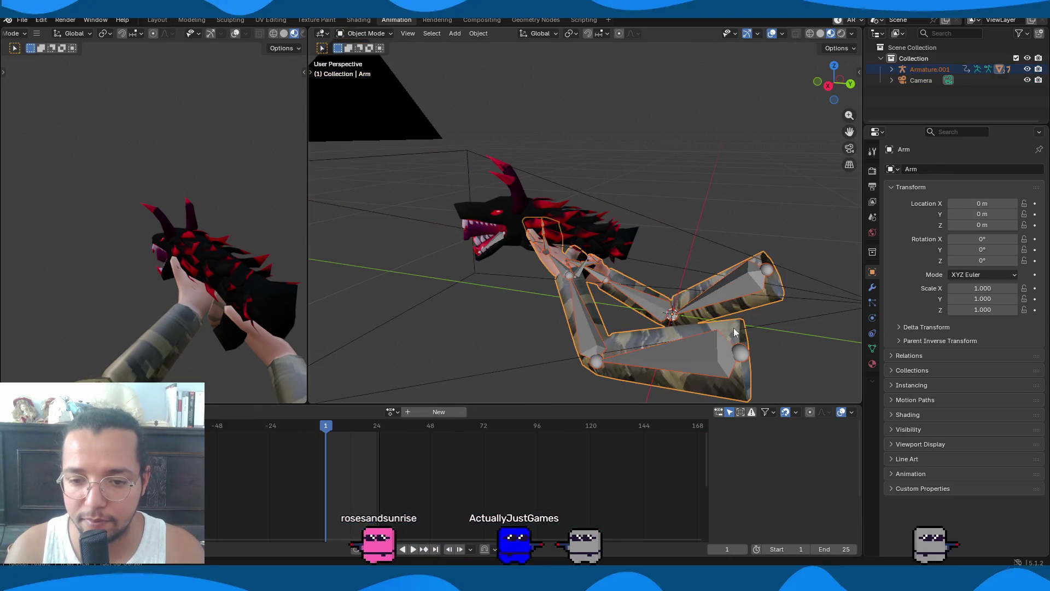
left_click(23, 20)
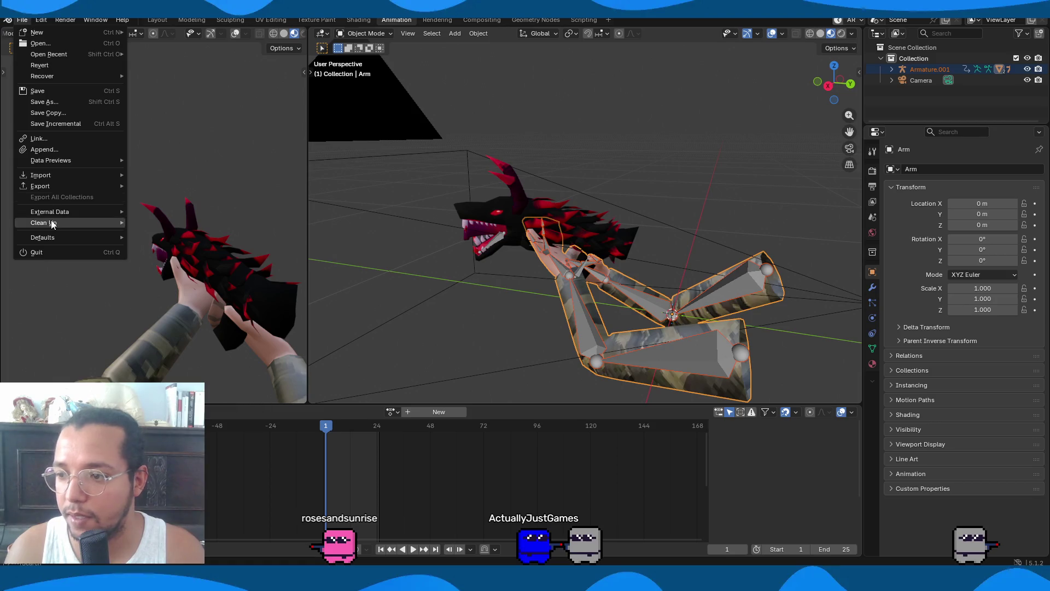
mouse_move(49, 186)
left_click(203, 283)
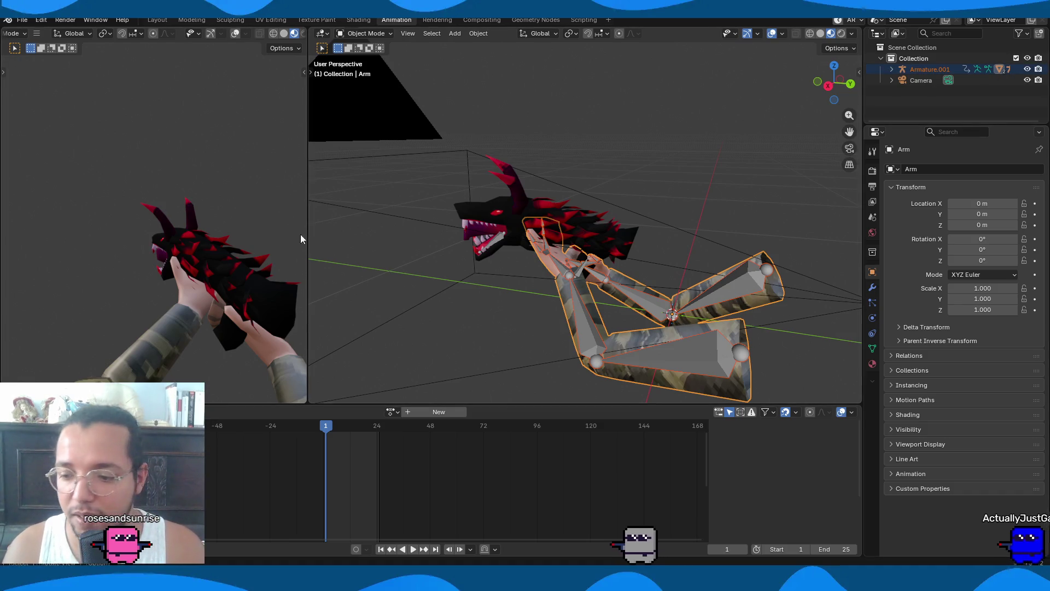
left_click(655, 192)
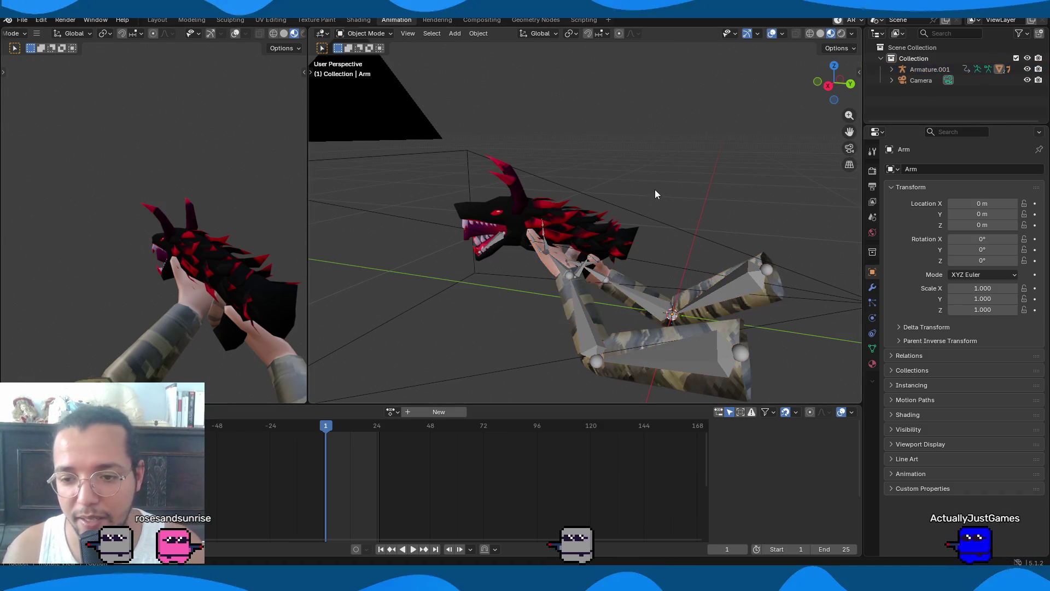
left_click(644, 326)
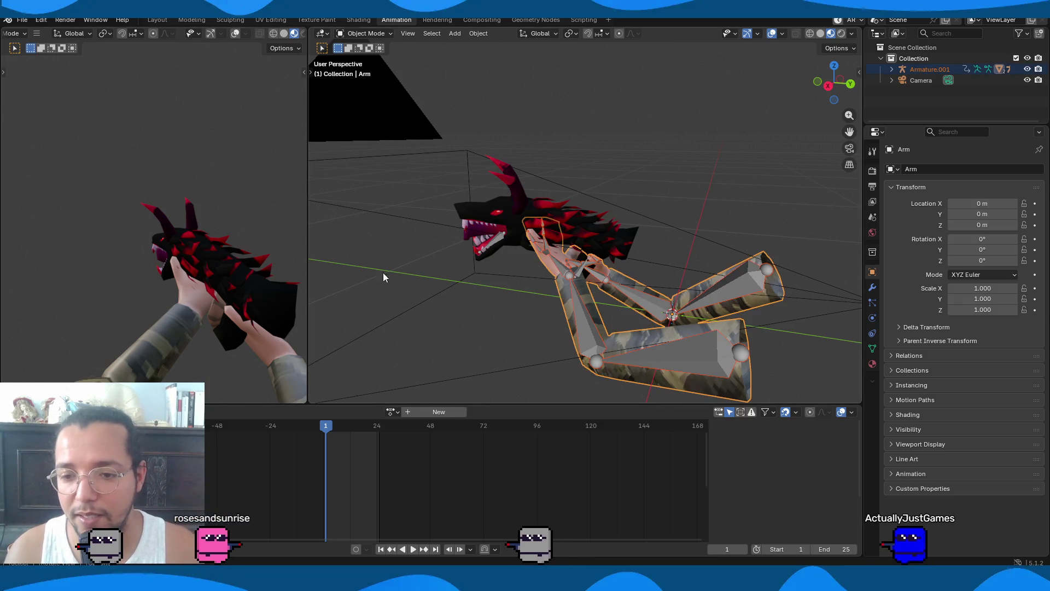
left_click(22, 19)
mouse_move(85, 186)
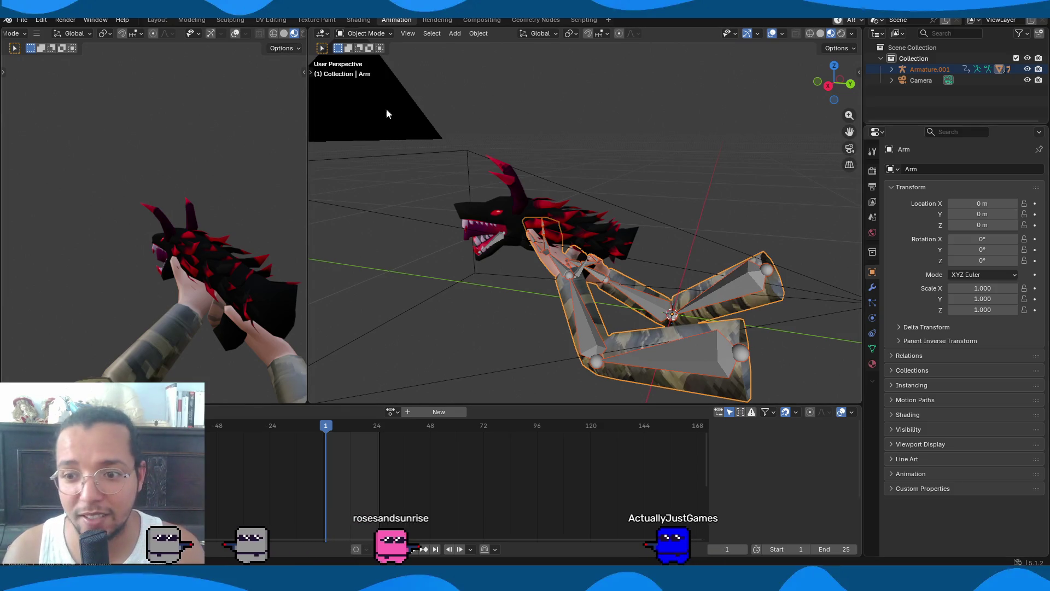
Export the DragonLord gun model together with its Armature, then switch back to Godot
left_click(477, 216)
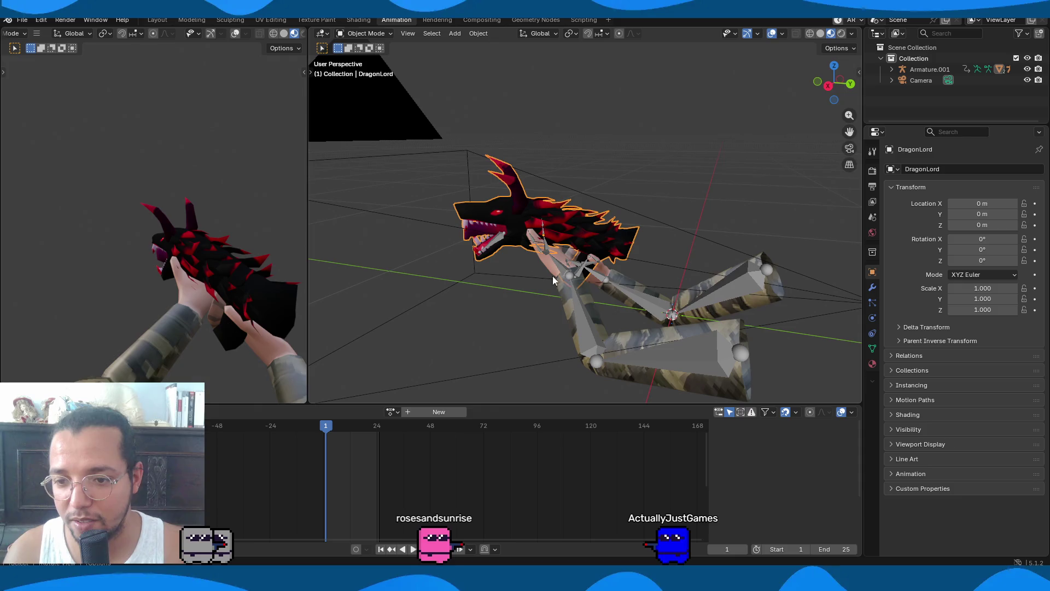
left_click(584, 270, "shift")
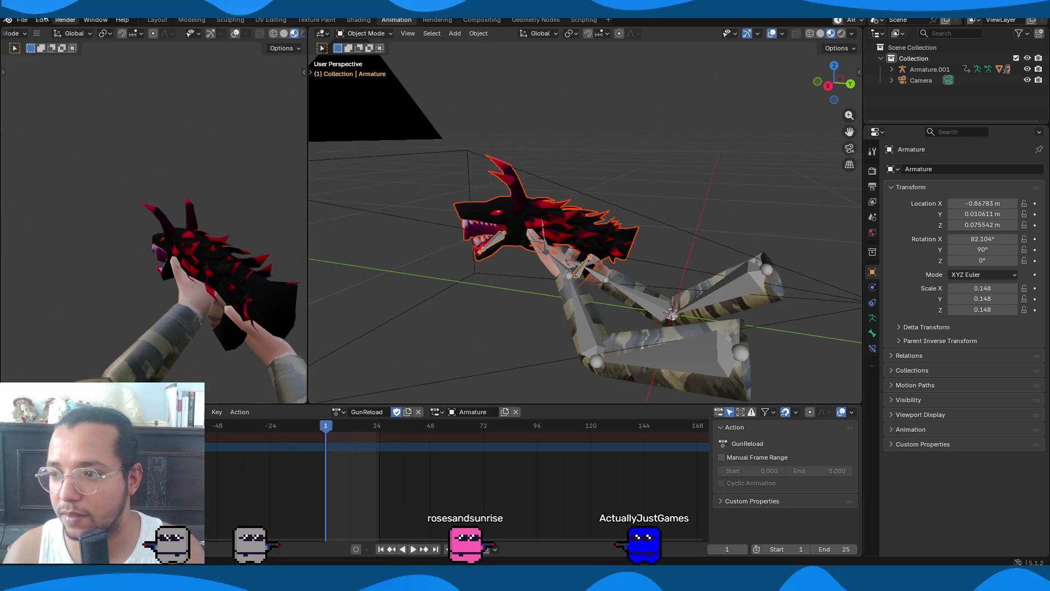
left_click(22, 19)
mouse_move(60, 193)
left_click(244, 286)
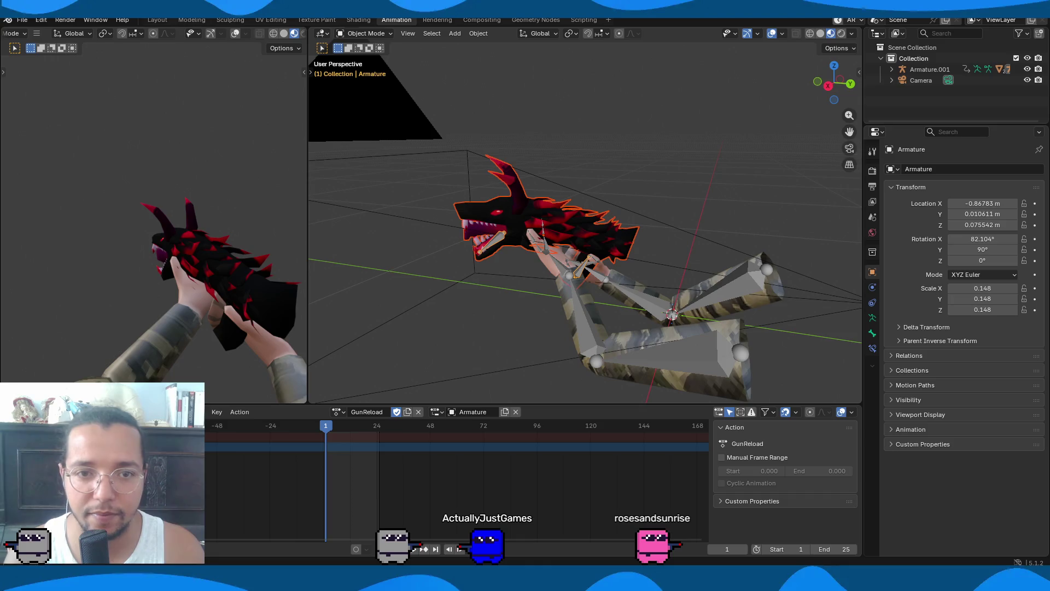
key("alt+Tab")
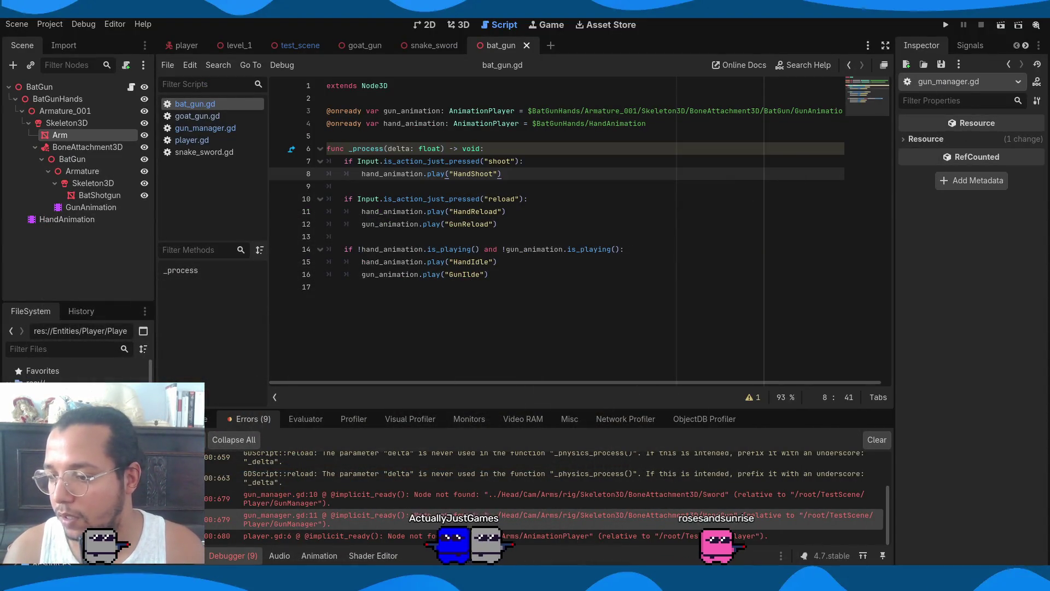
Add a folder named DragonGun under PlayerGuns through the FileSystem dock's Create New > Folder
right_click(50, 364)
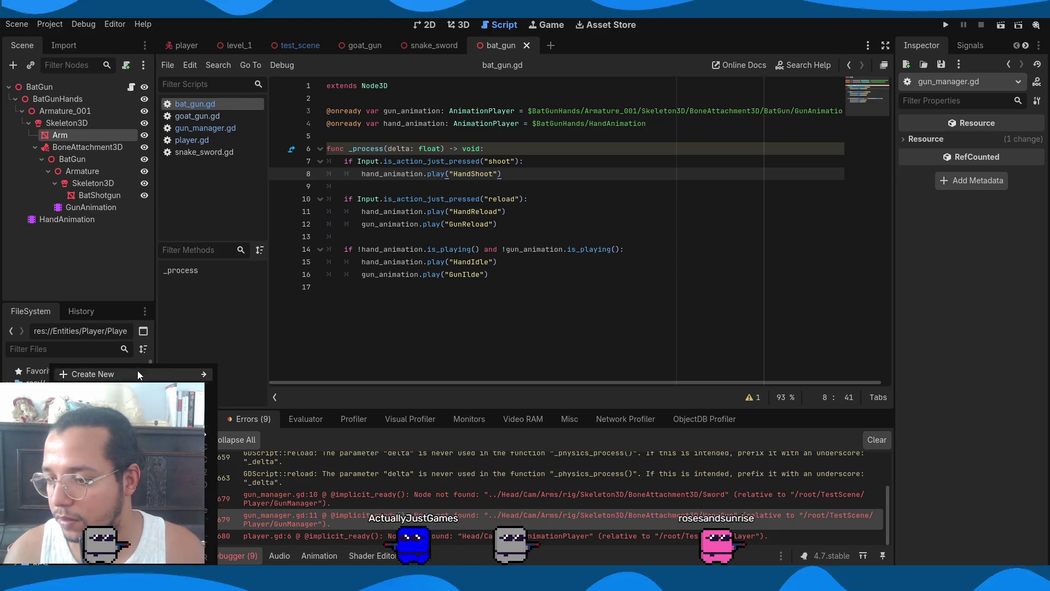
mouse_move(140, 374)
left_click(260, 378)
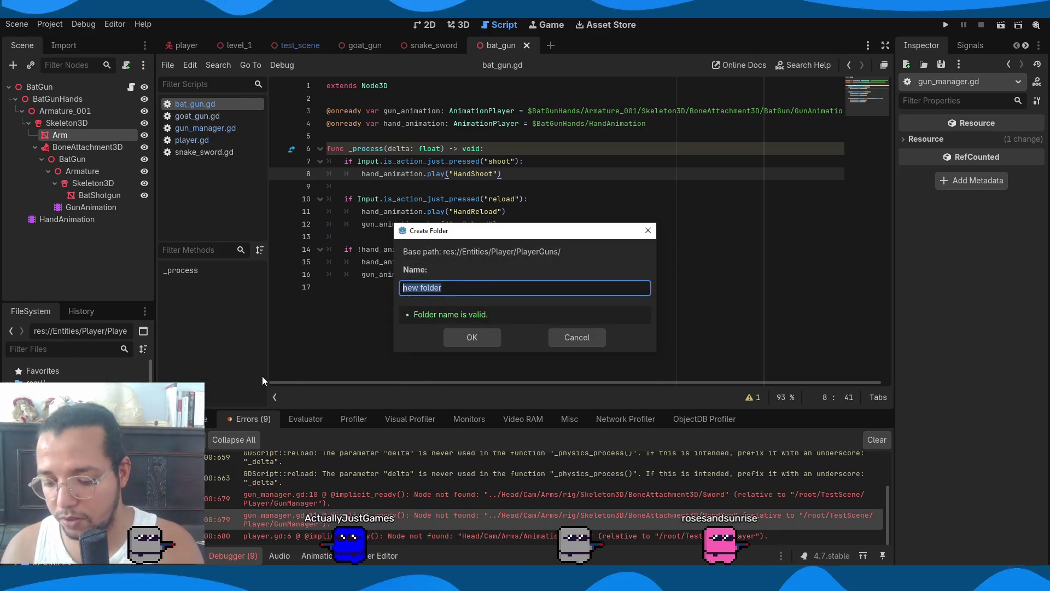
type("DragonGun")
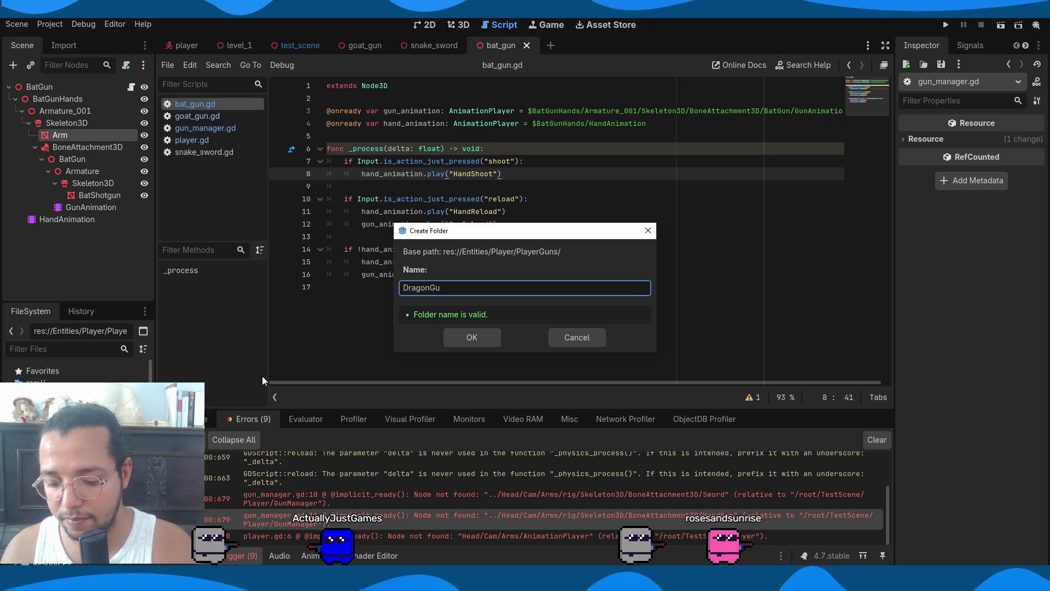
key("Return")
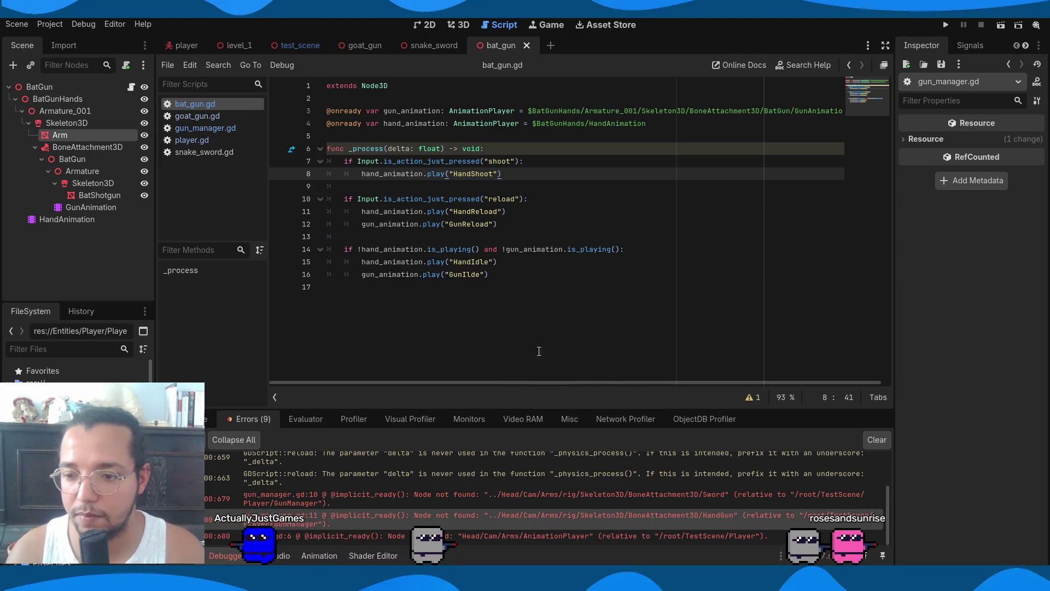
Open a new 3D Scene and rename its Node3D root node to DragonGun
left_click(552, 45)
left_click(84, 126)
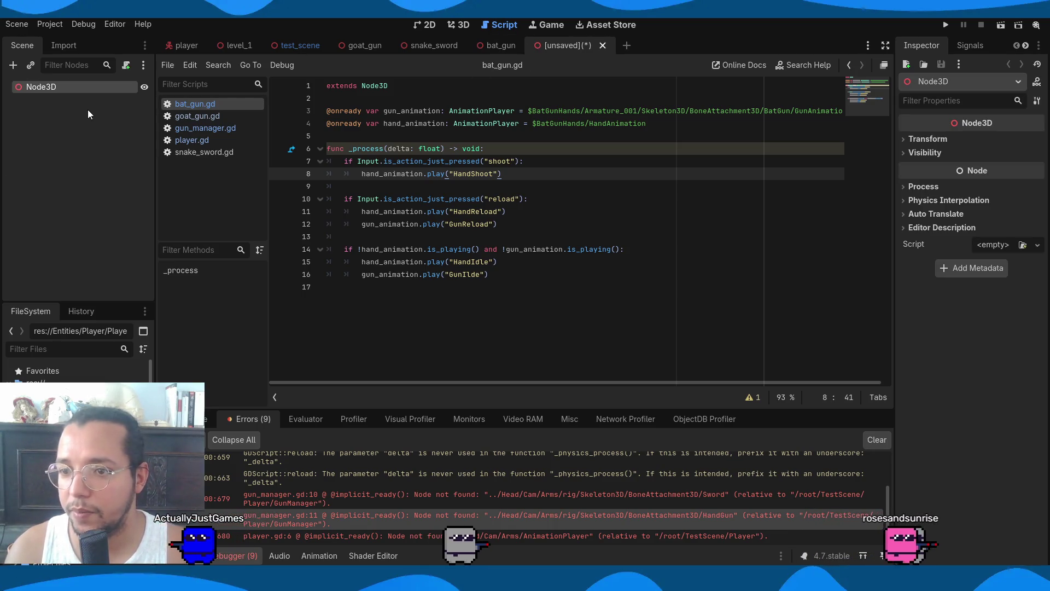
double_click(74, 90)
left_click(482, 41)
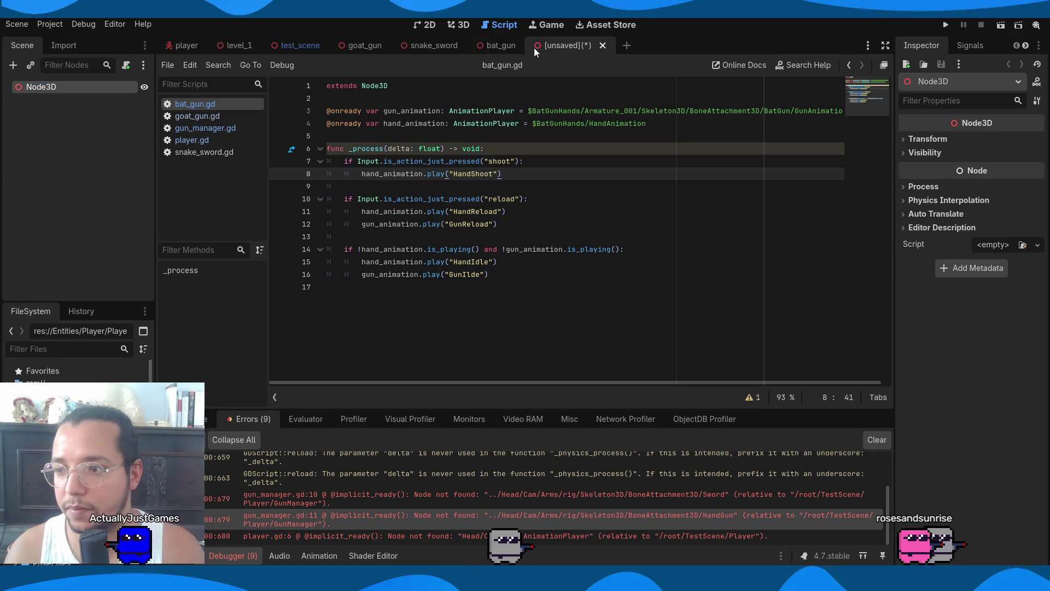
double_click(50, 90)
type("Drago")
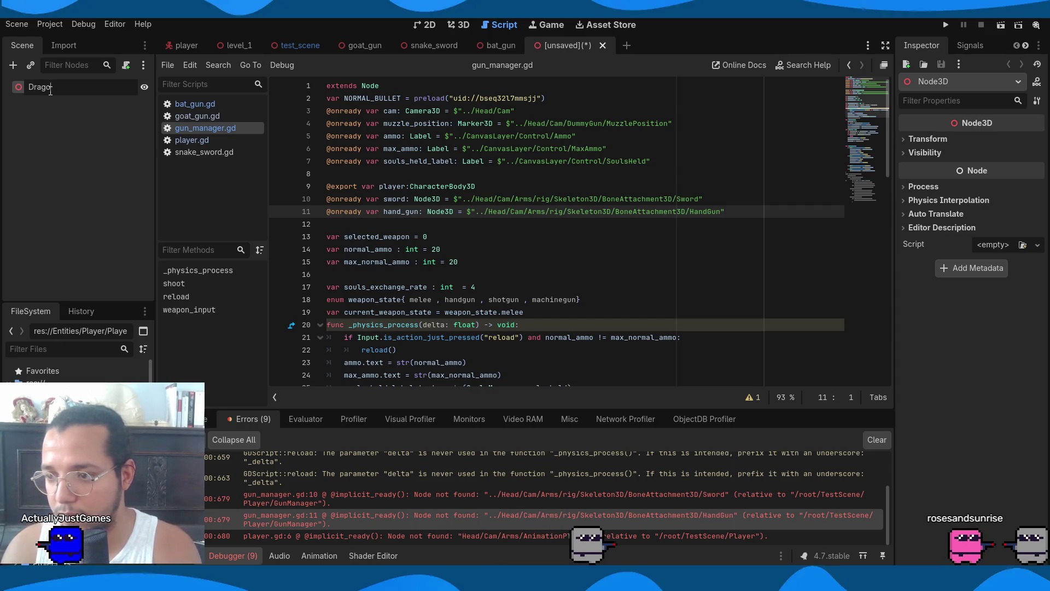
type("nGun")
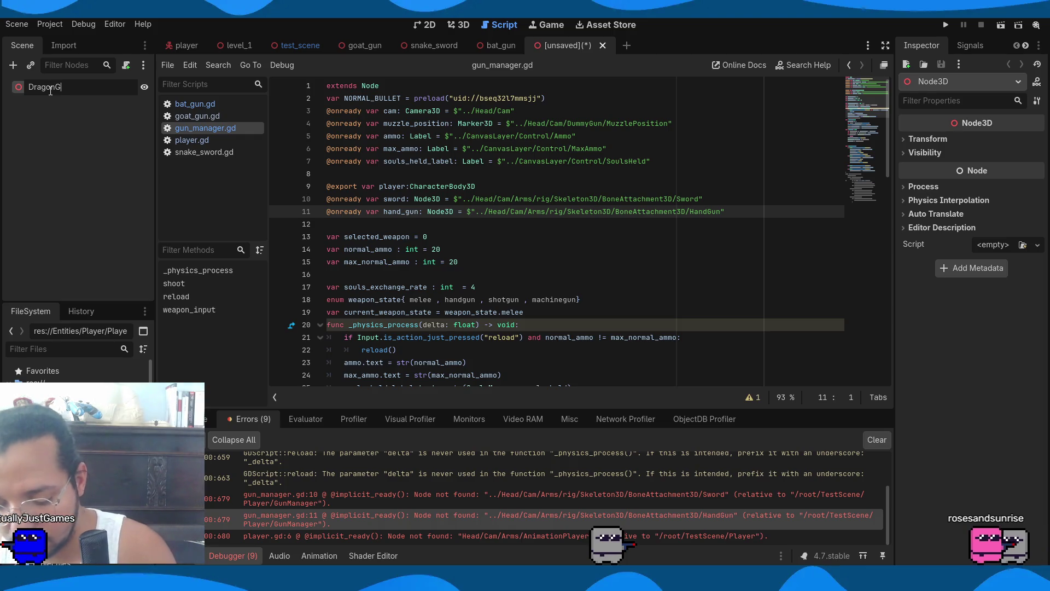
key("Return")
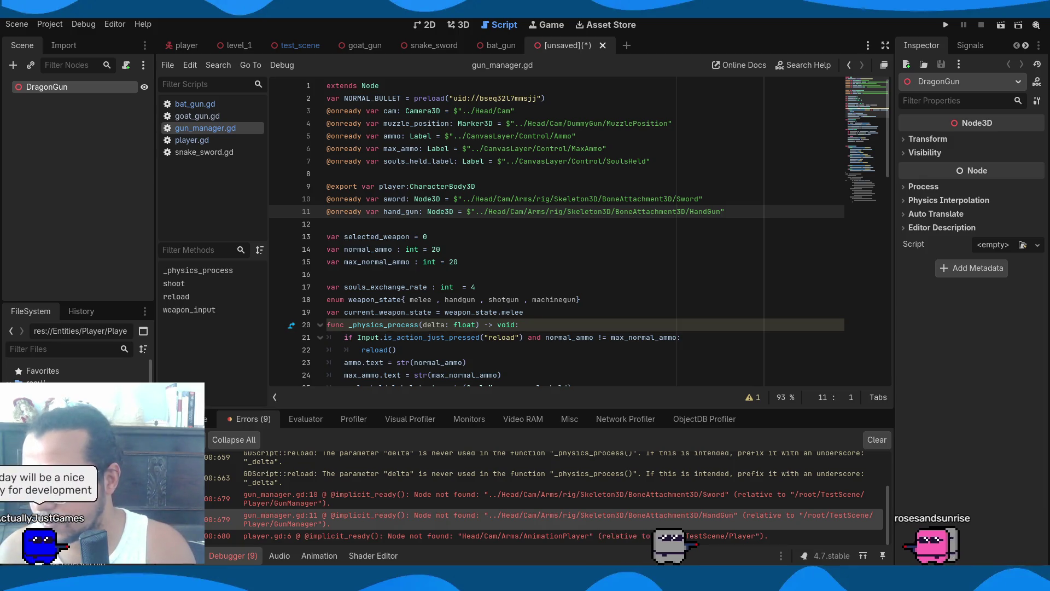
scroll(77, 372, "down", 3)
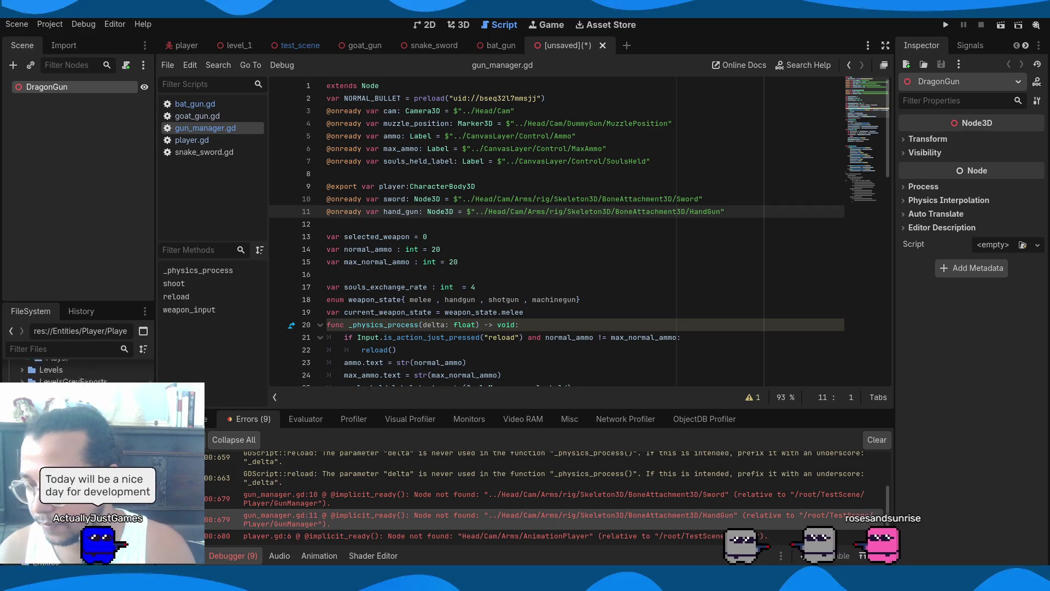
scroll(77, 372, "down", 2)
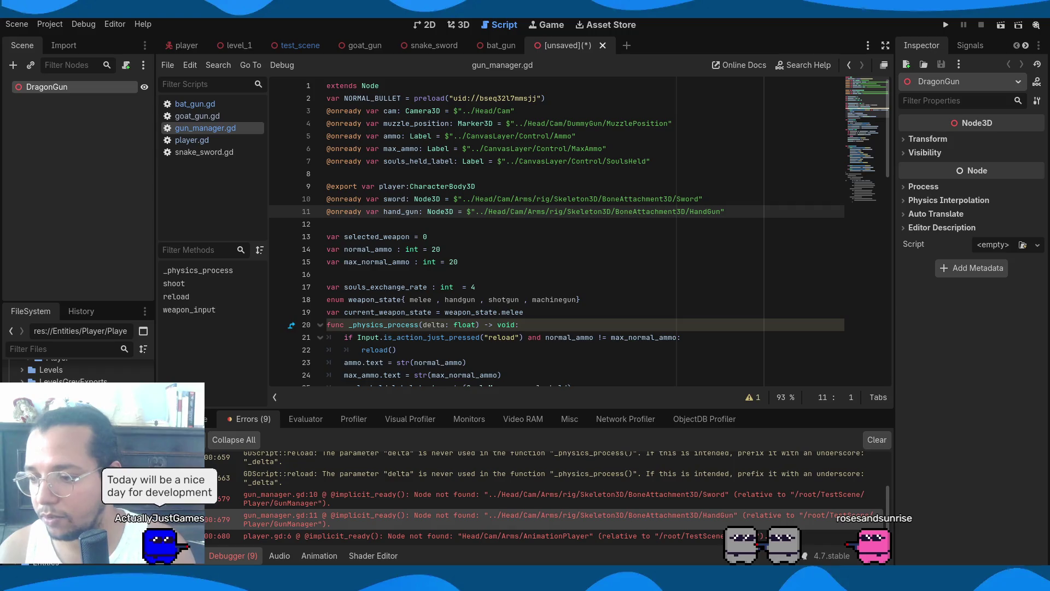
Cancel an accidental new-scene dialog, then create a BatGunAssets folder inside Weapons
right_click(68, 495)
mouse_move(191, 373)
left_click(257, 387)
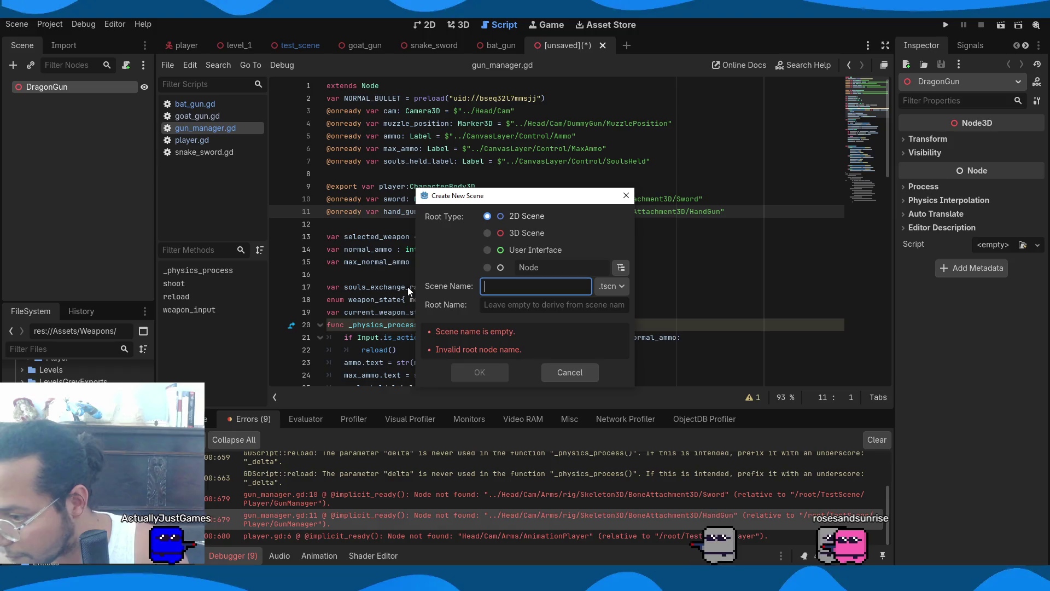
left_click(572, 374)
right_click(69, 495)
mouse_move(222, 364)
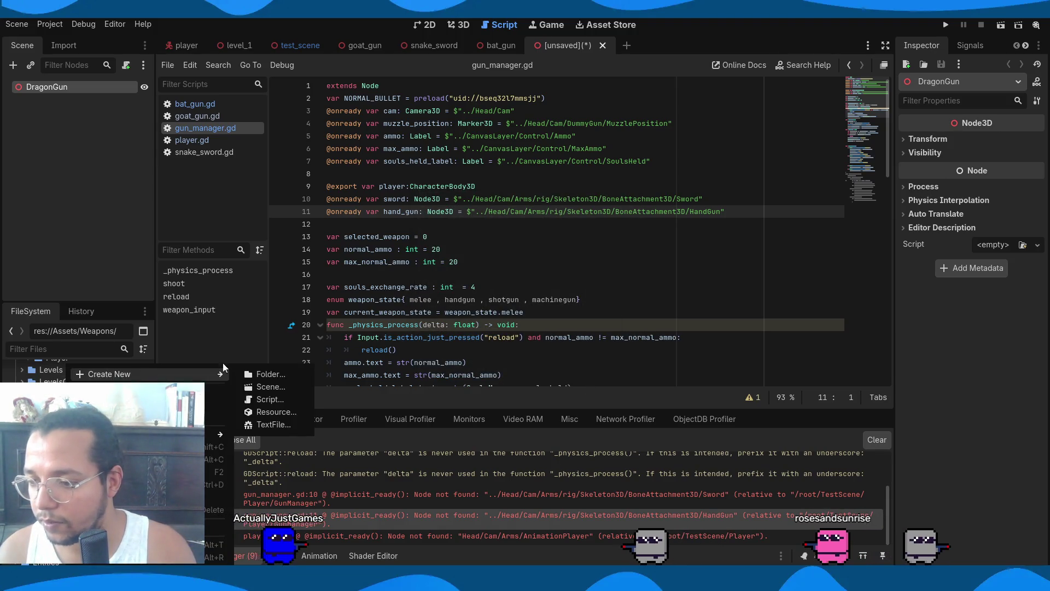
left_click(290, 373)
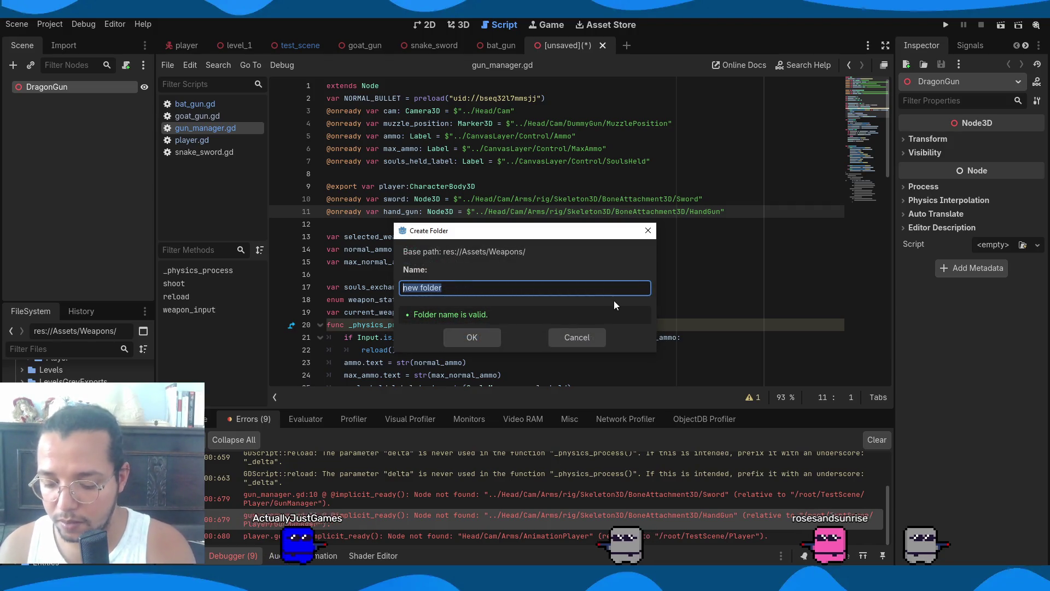
type("BatGu")
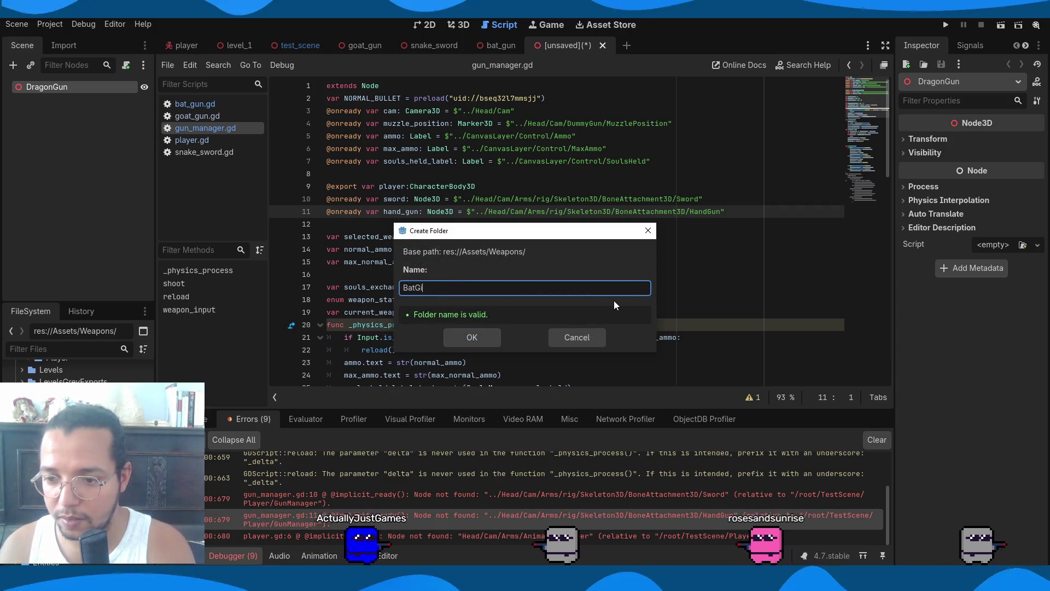
type("i")
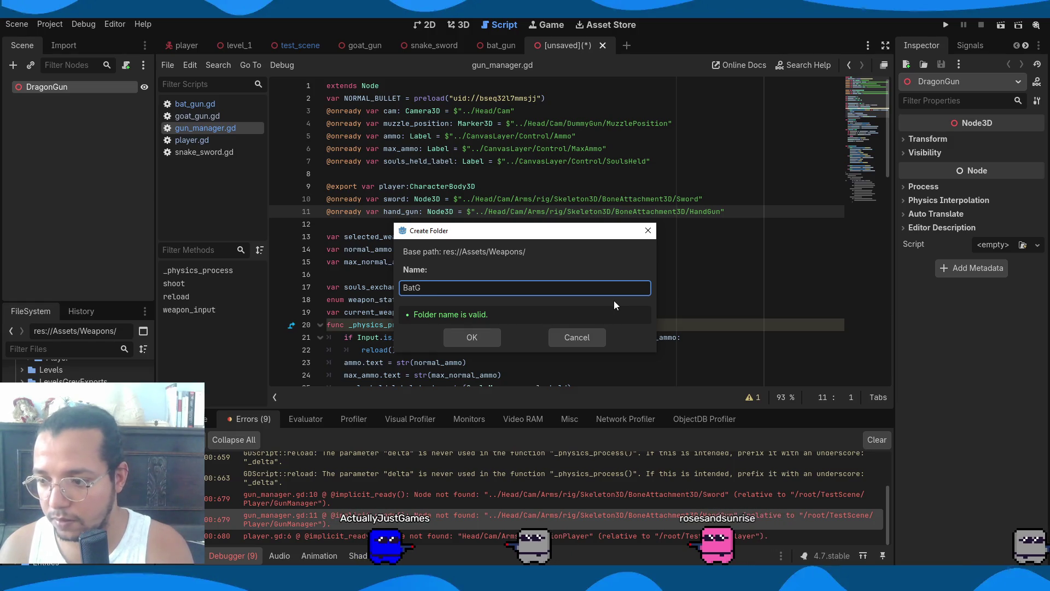
key("Return")
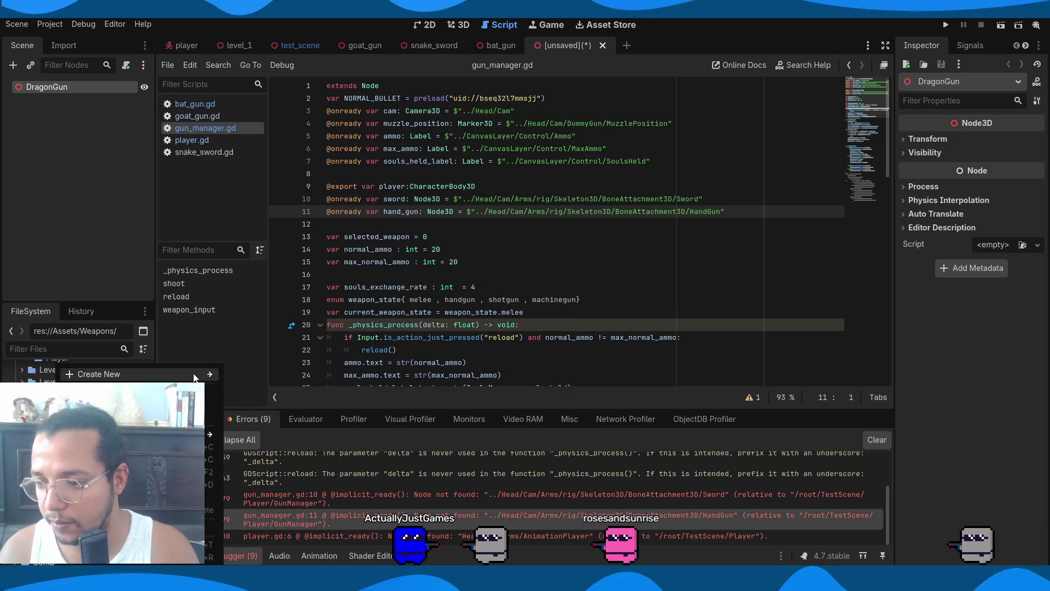
Create a second folder in Weapons named DragonGunAssets
right_click(91, 362)
mouse_move(189, 370)
left_click(312, 369)
type("Dr")
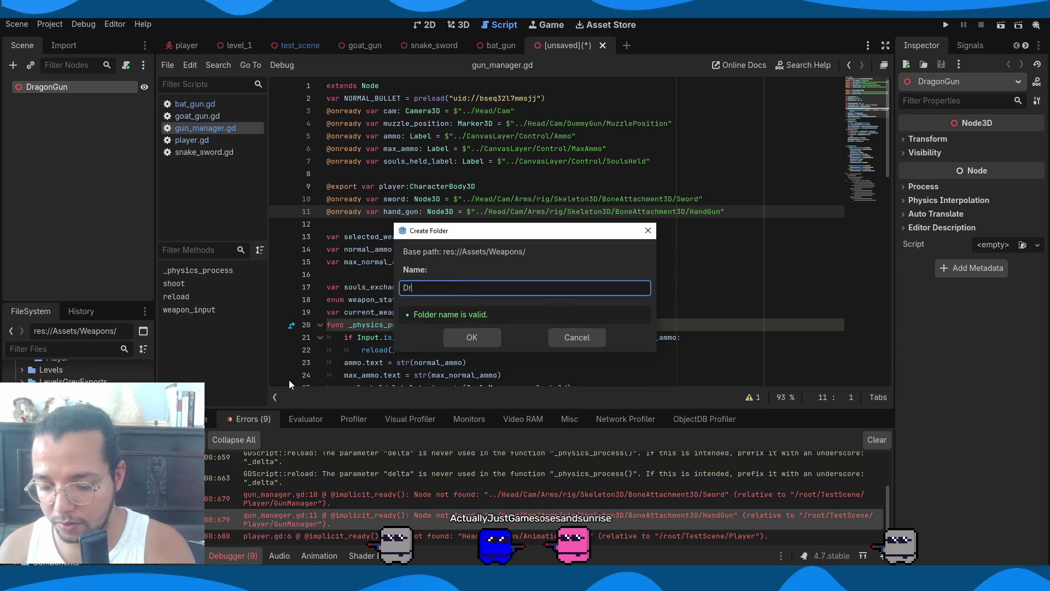
type("agonGun")
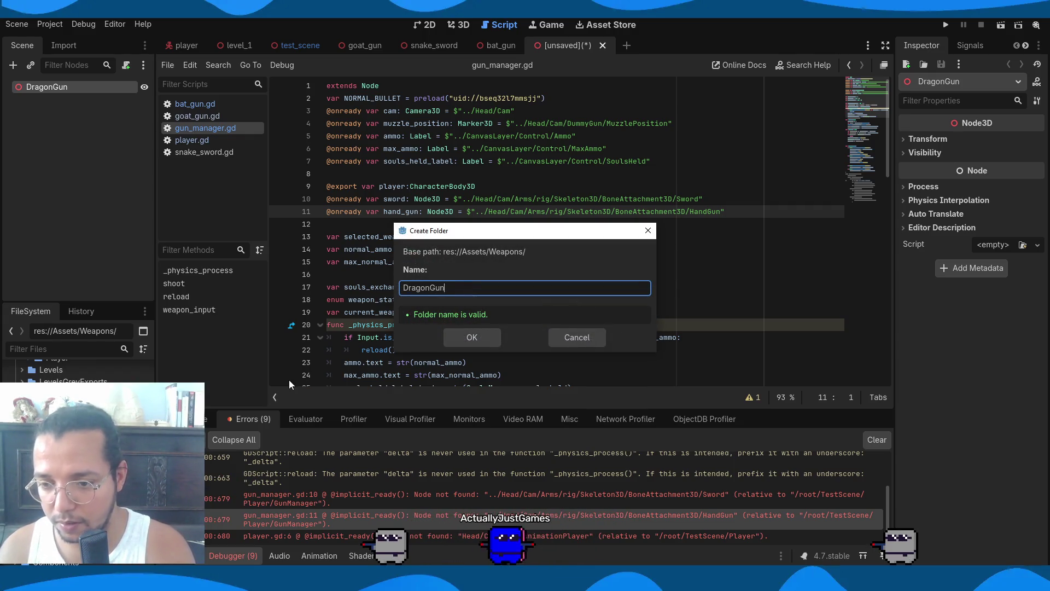
type("sets")
key("Return")
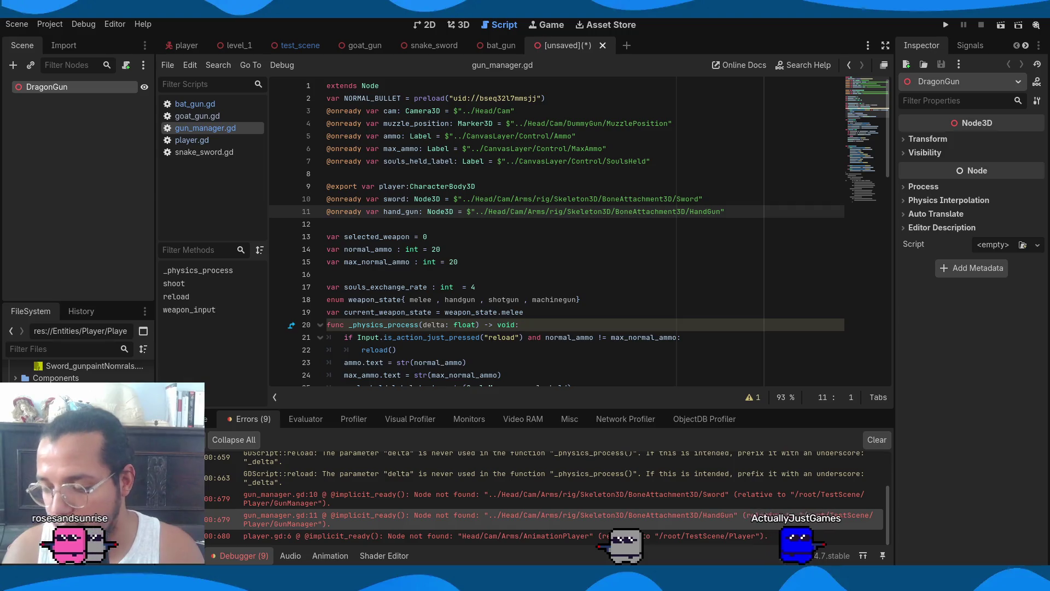
Restore the DragonGun root with undo/redo, then move the four selected files into Assets/Weapons/BatGunAssets
key("ctrl+z")
key("ctrl+shift+z")
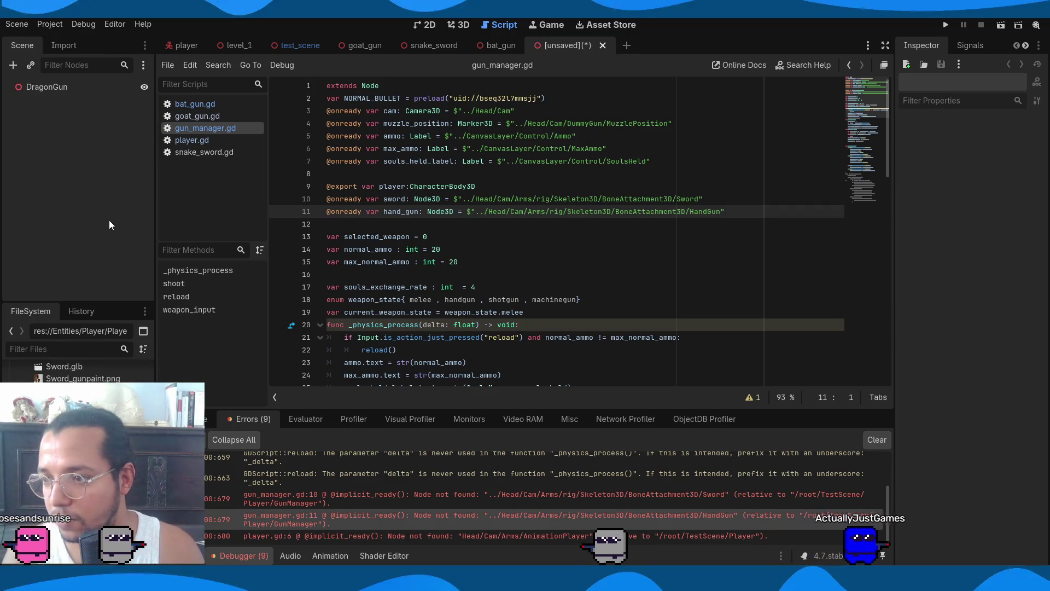
right_click(109, 481)
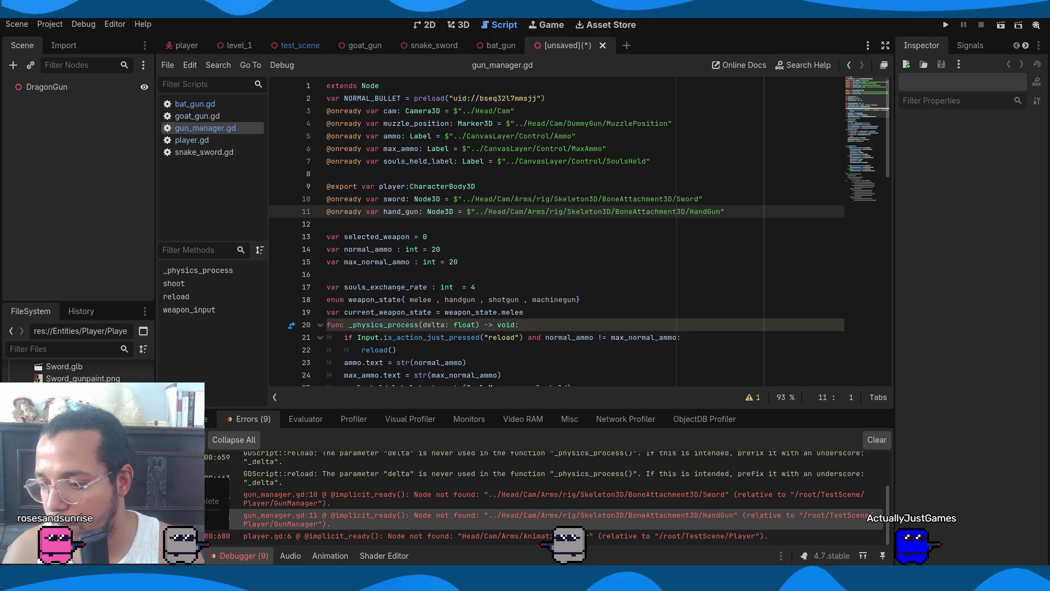
left_click(132, 520)
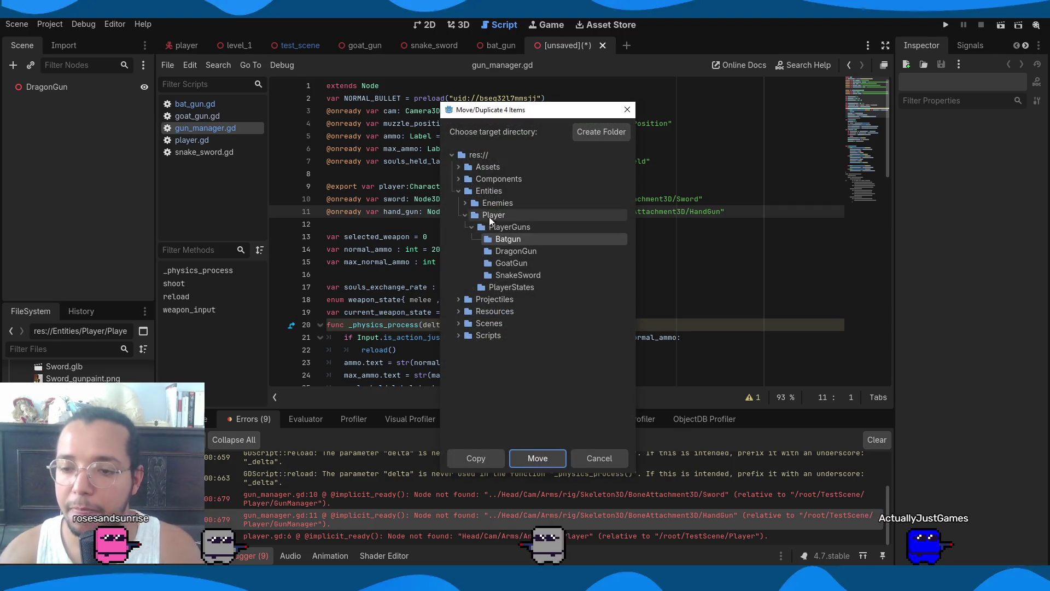
left_click(458, 167)
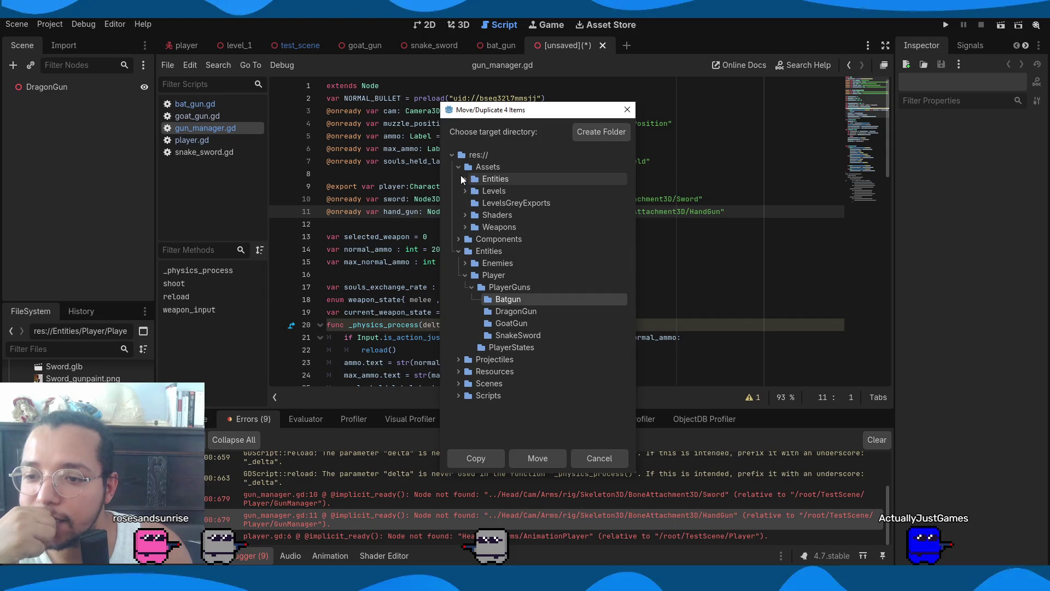
left_click(464, 227)
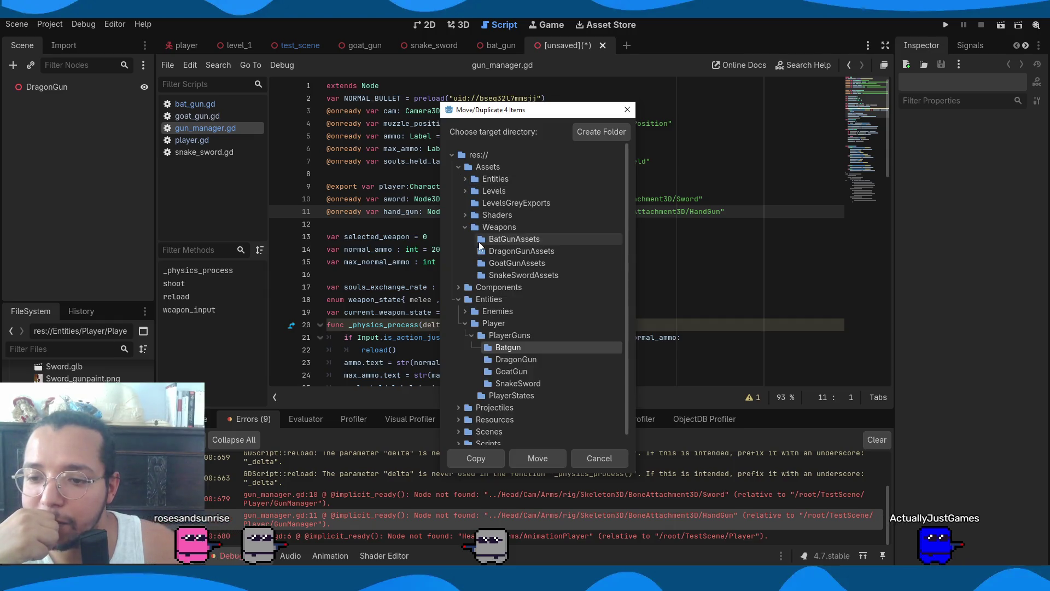
left_click(537, 240)
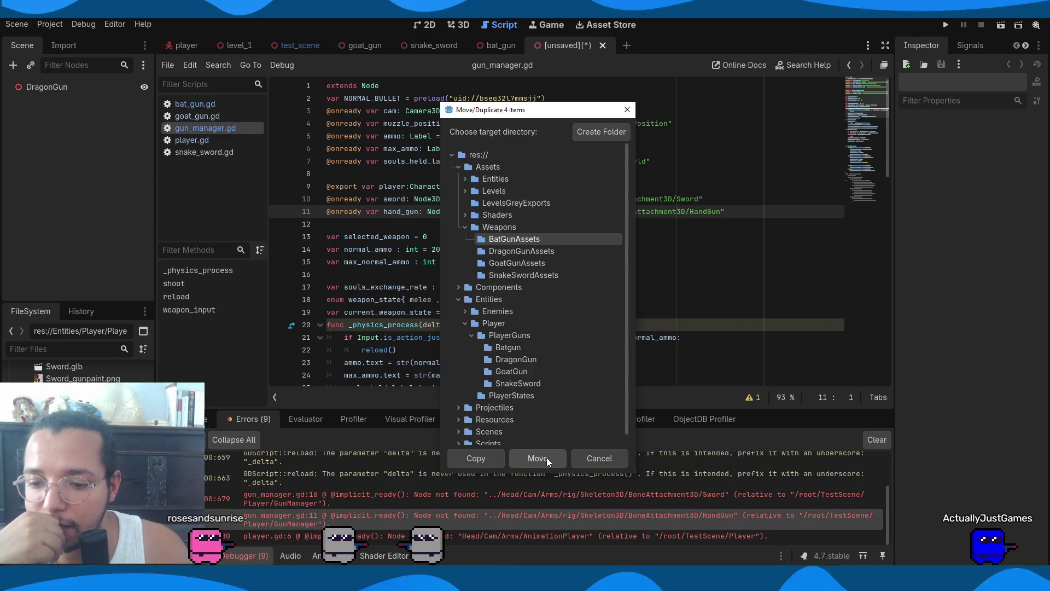
left_click(543, 458)
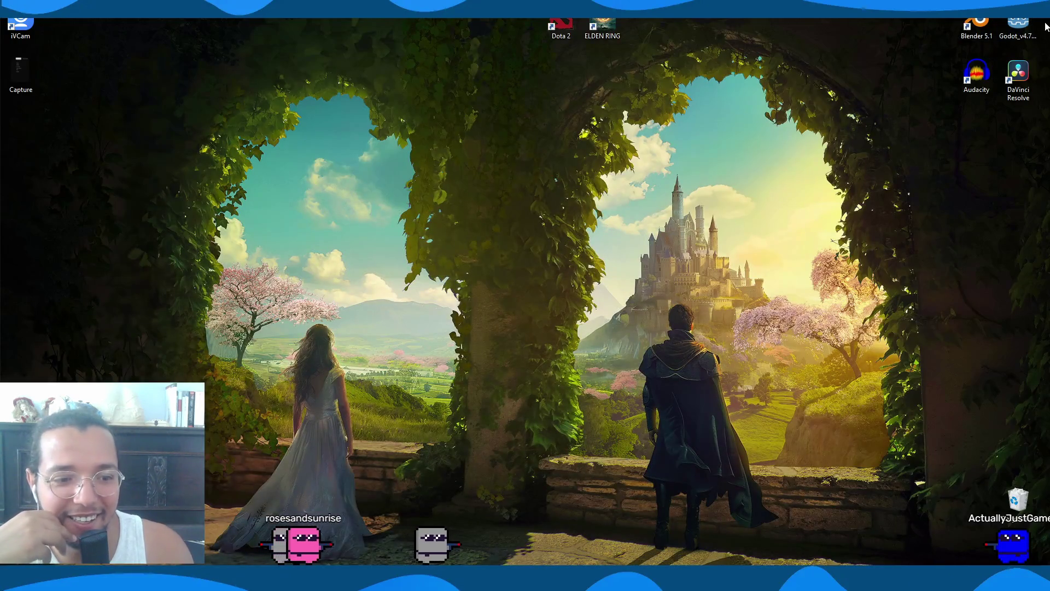
Launch Godot from the desktop icon and open the HellTower project from the Project Manager
double_click(1032, 28)
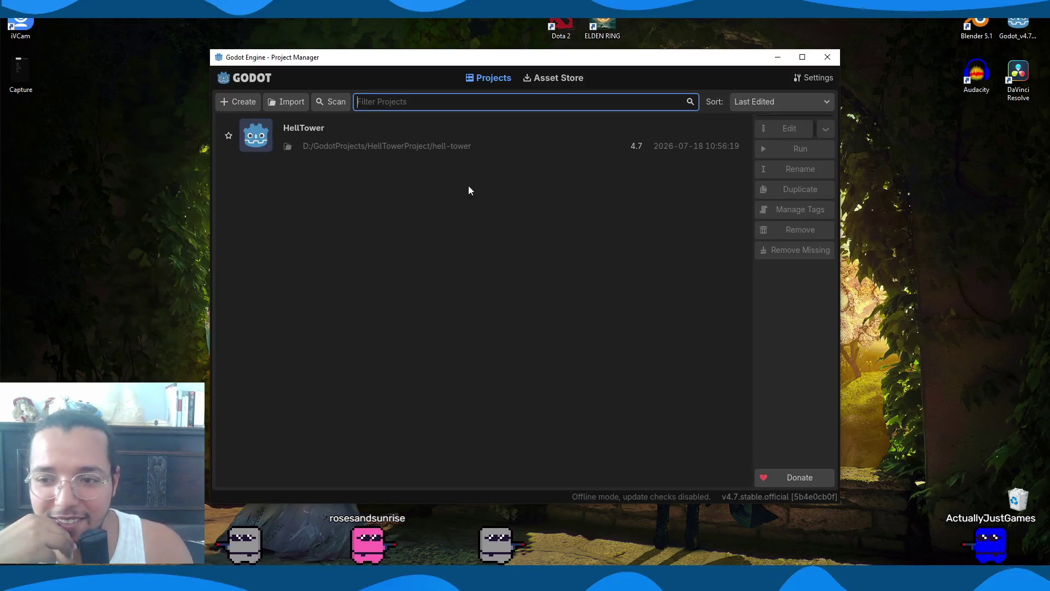
double_click(424, 145)
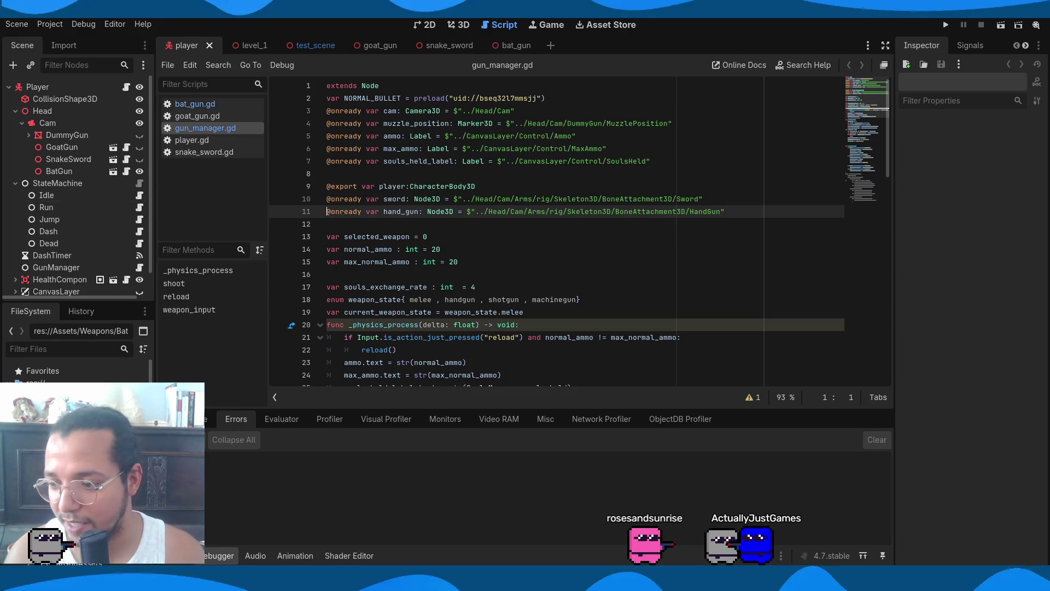
Save the current scene and bring up the bat_gun scene in the 3D view
key("ctrl+s")
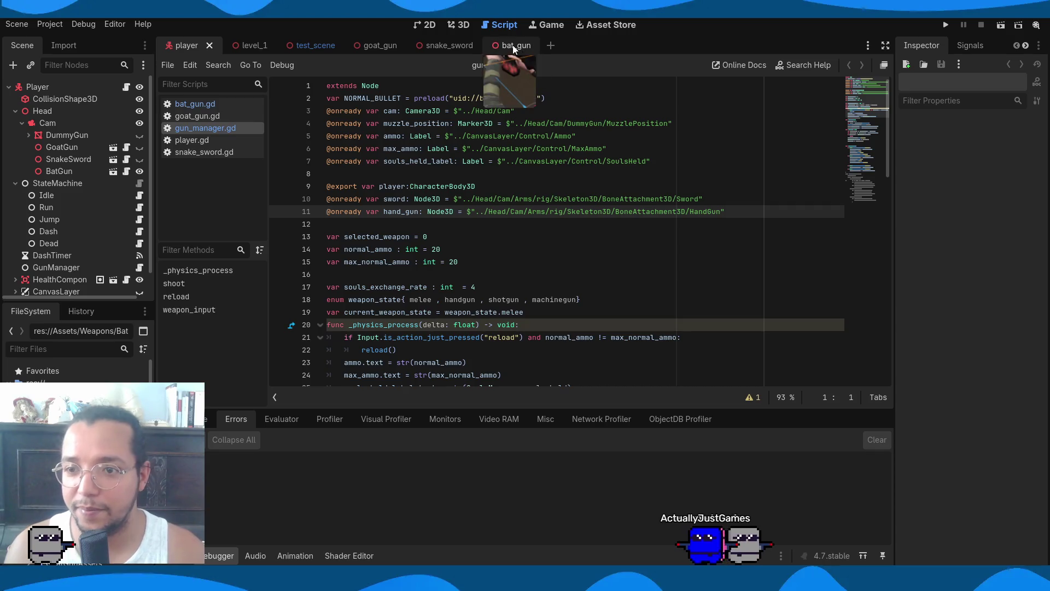
left_click(513, 45)
left_click(432, 50)
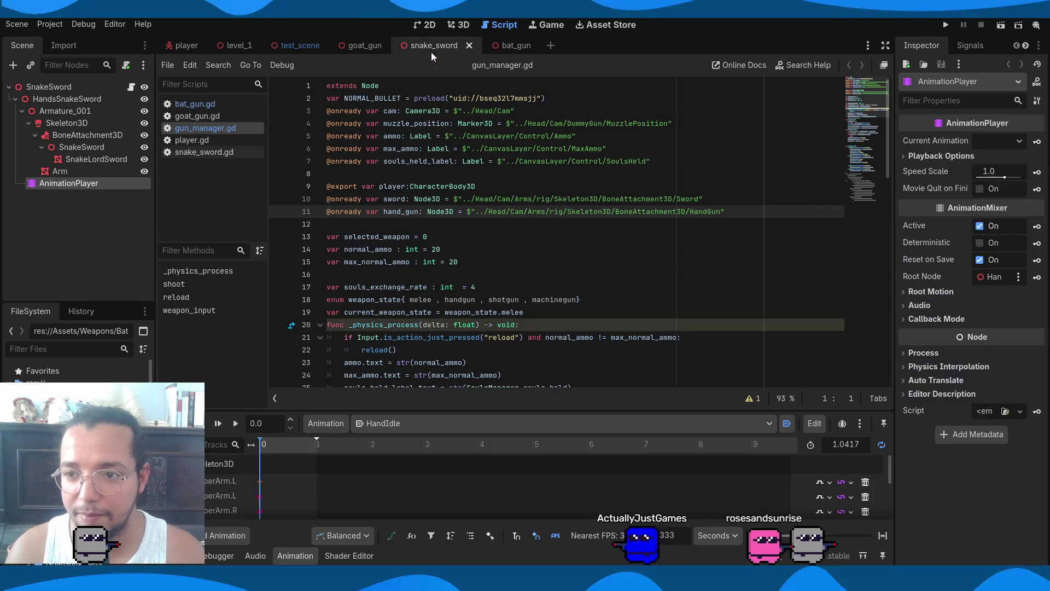
left_click(500, 45)
left_click(471, 25)
Orbit around the bat gun's arm and gun model, saving bat_gun along the way
scroll(475, 212, "down", 5)
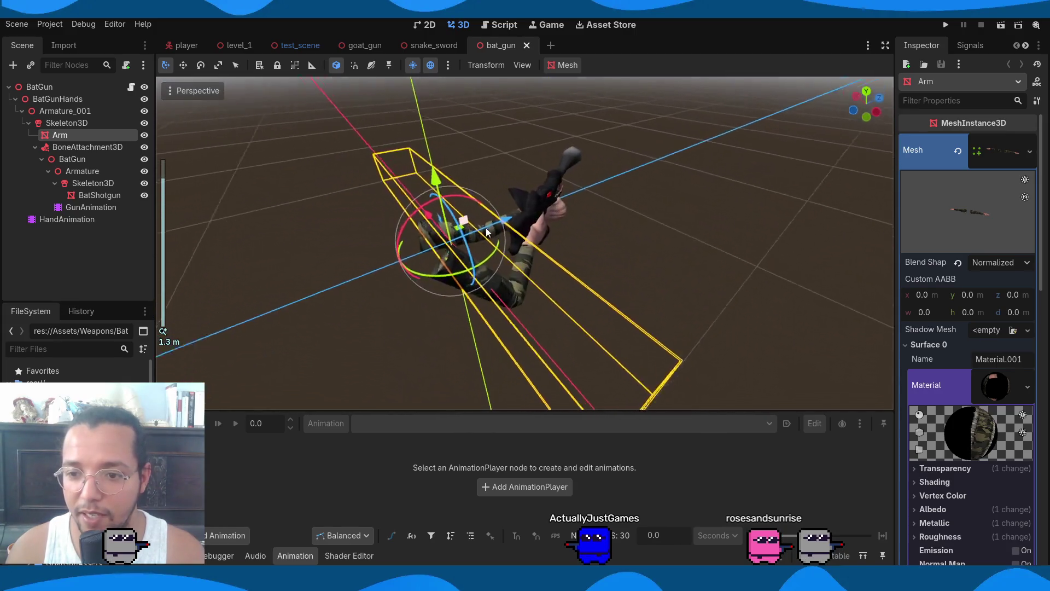
left_click_drag(486, 232, 607, 237)
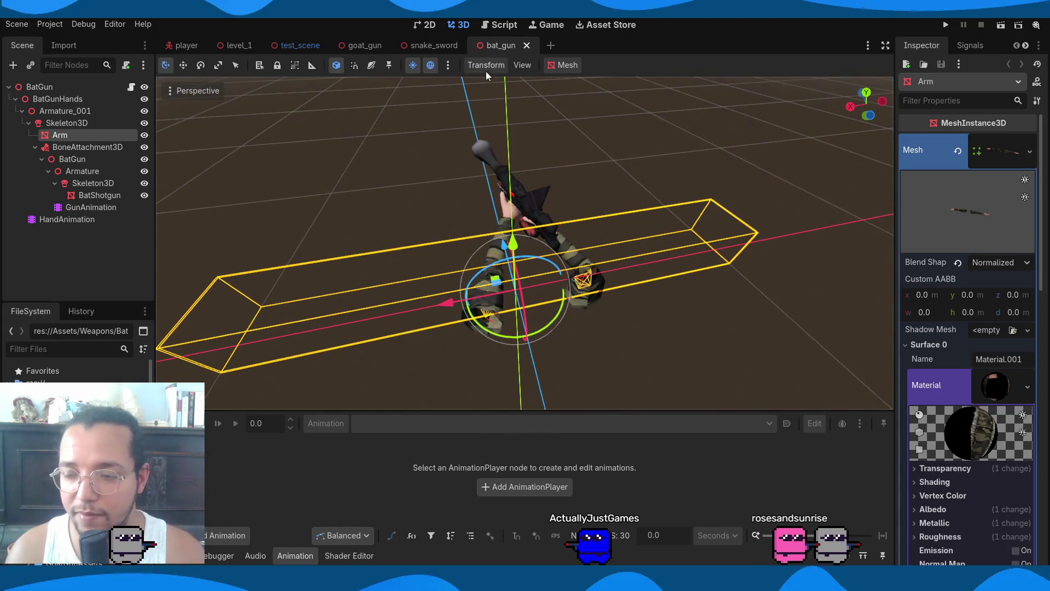
key("ctrl+s")
left_click_drag(221, 205, 470, 201)
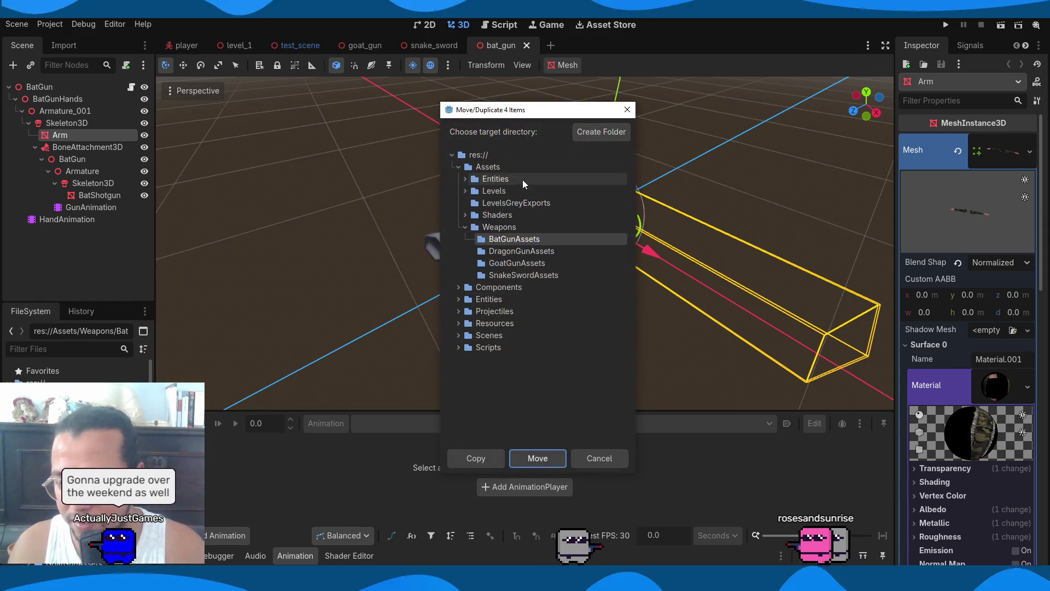
Move the bat gun files into Assets/Weapons/BatGunAssets, overwriting the conflicting copies like BatGun.glb
left_click(475, 179)
left_click(465, 179)
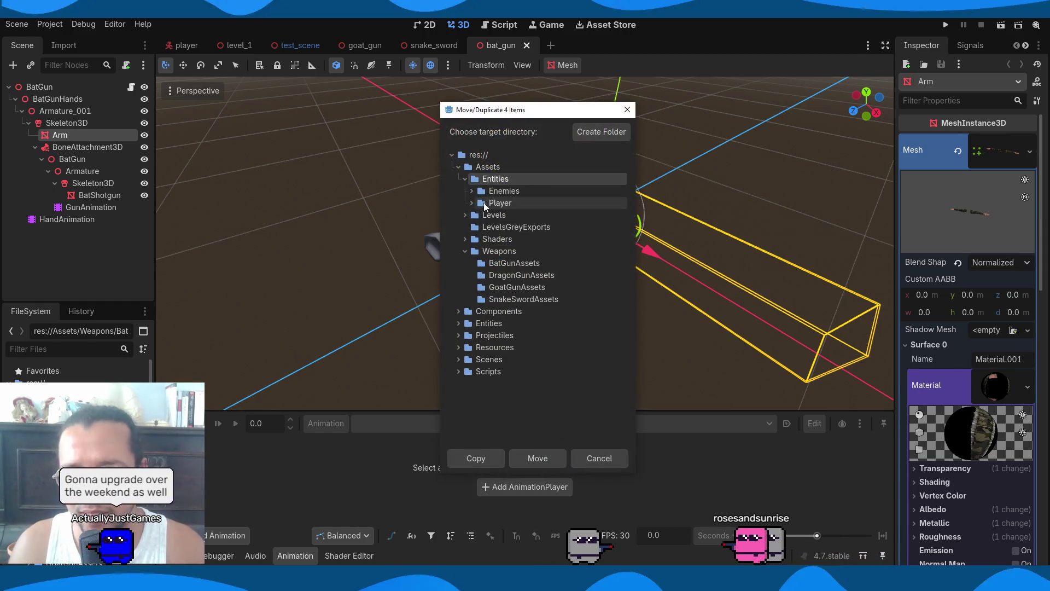
left_click(465, 178)
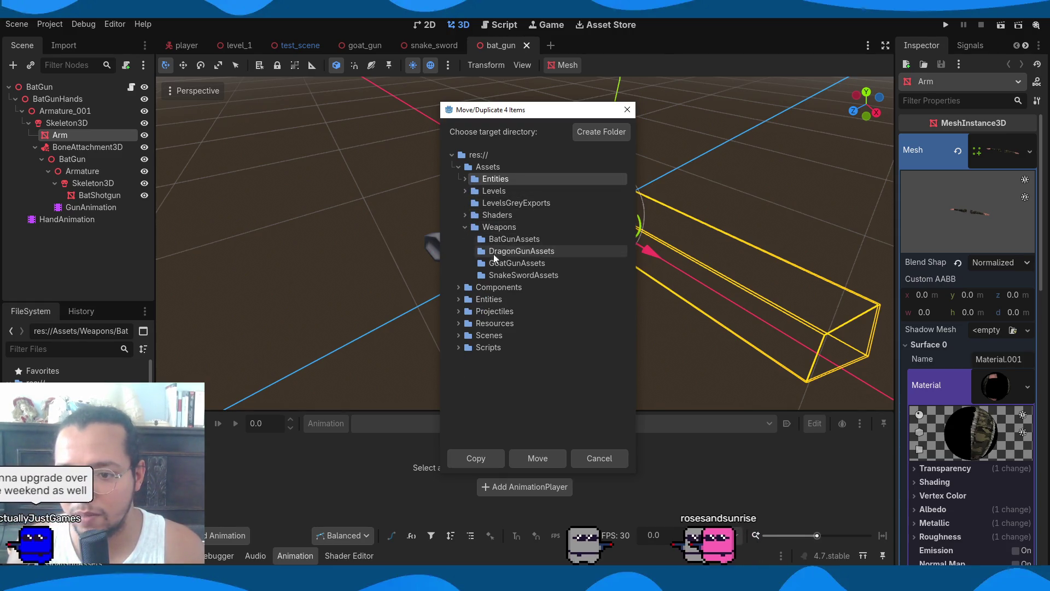
left_click(517, 241)
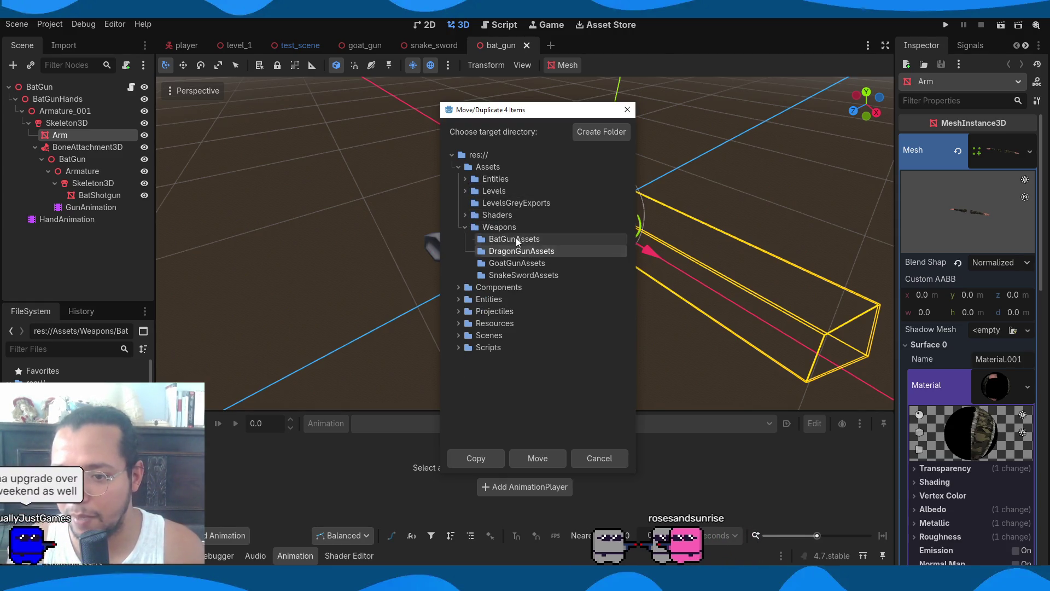
left_click(528, 458)
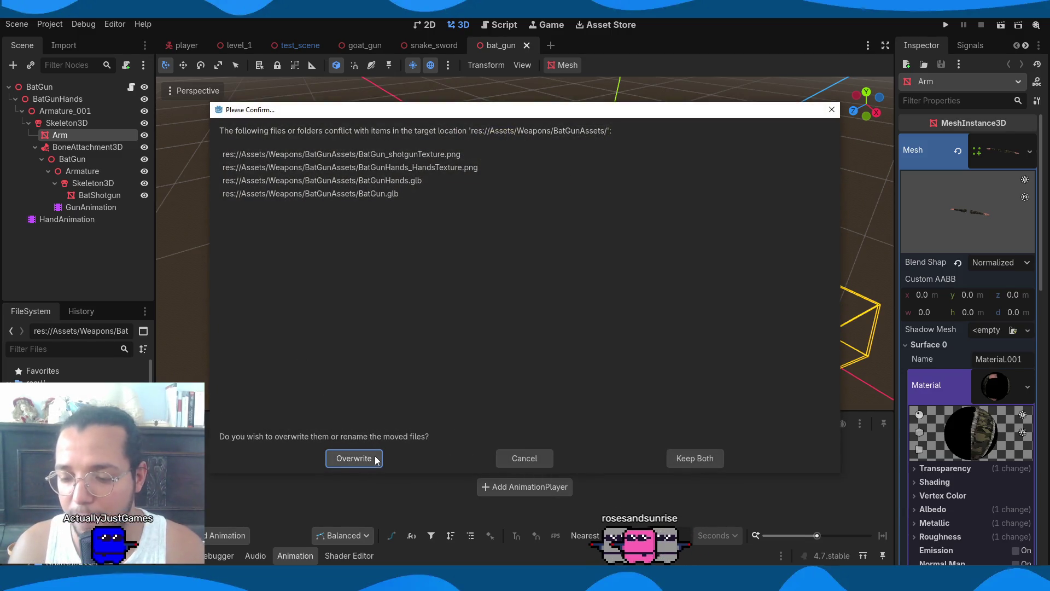
left_click(376, 460)
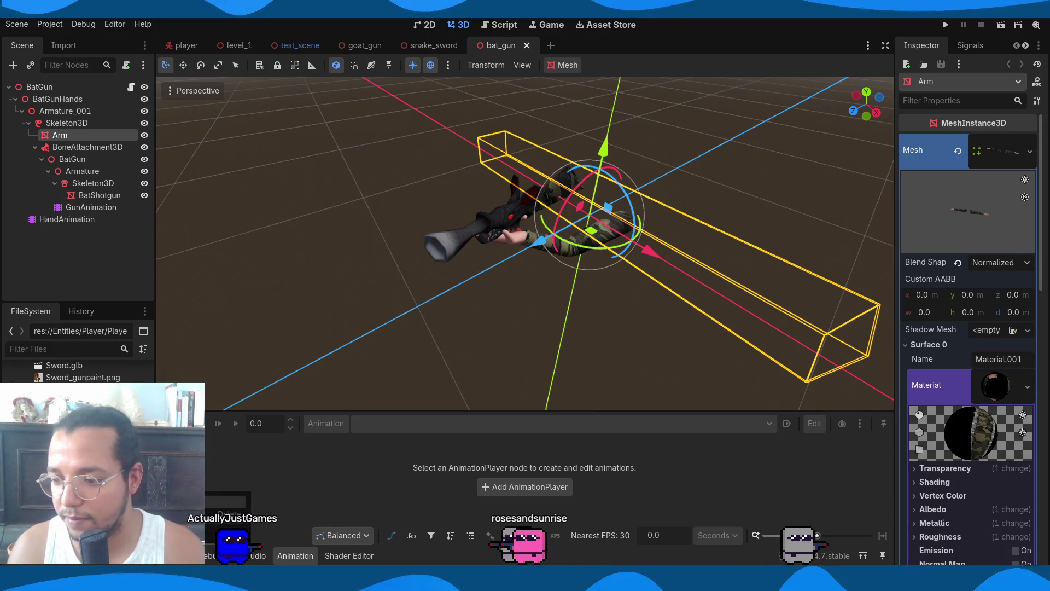
Move the four asset files into Assets/Weapons/DragonGunAssets and open a new empty scene tab
left_click(82, 405)
left_click(507, 251)
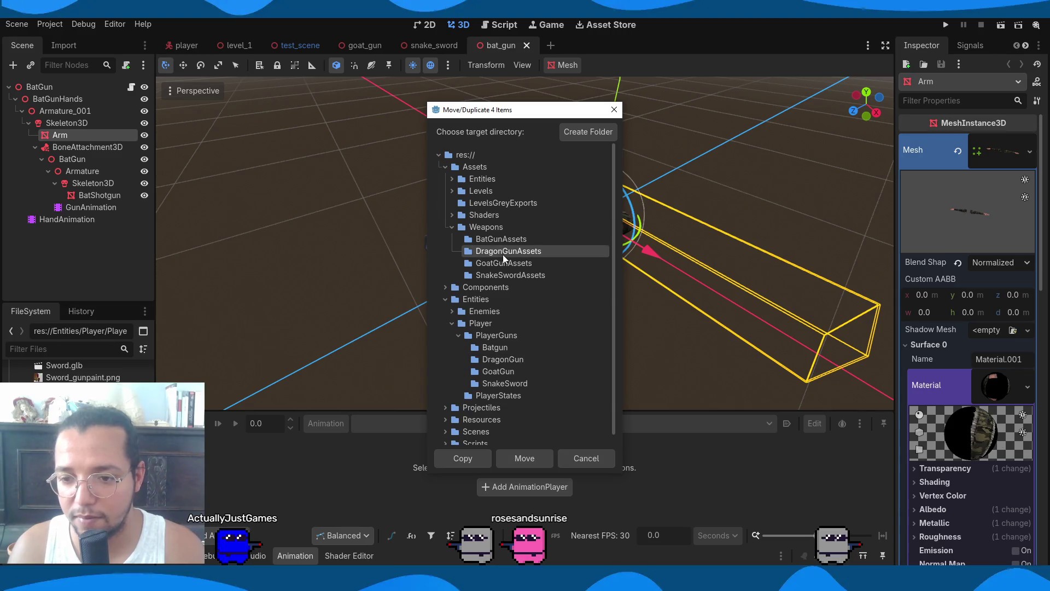
left_click(535, 457)
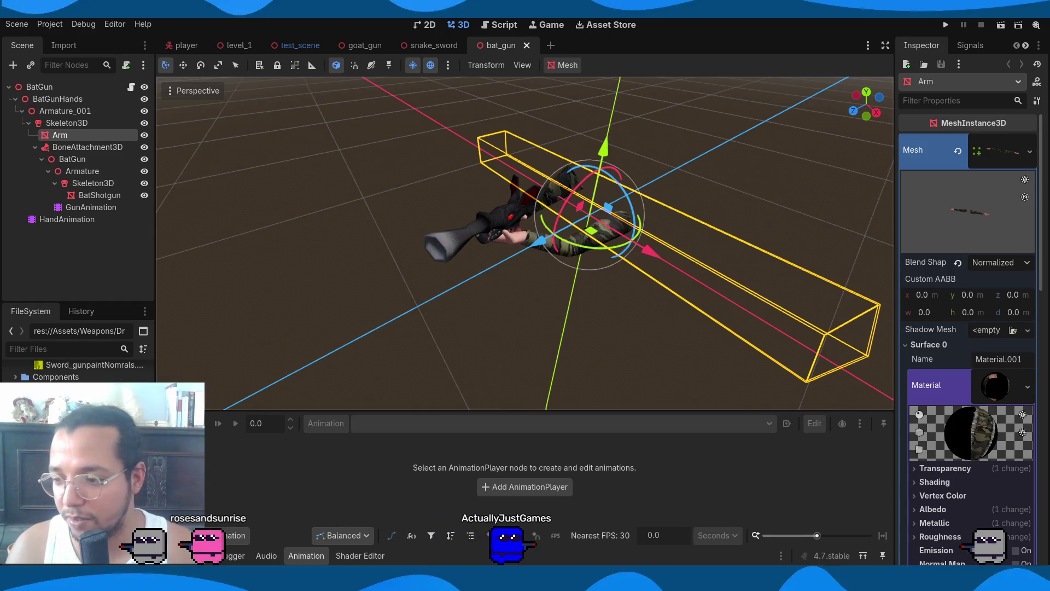
scroll(77, 370, "up", 3)
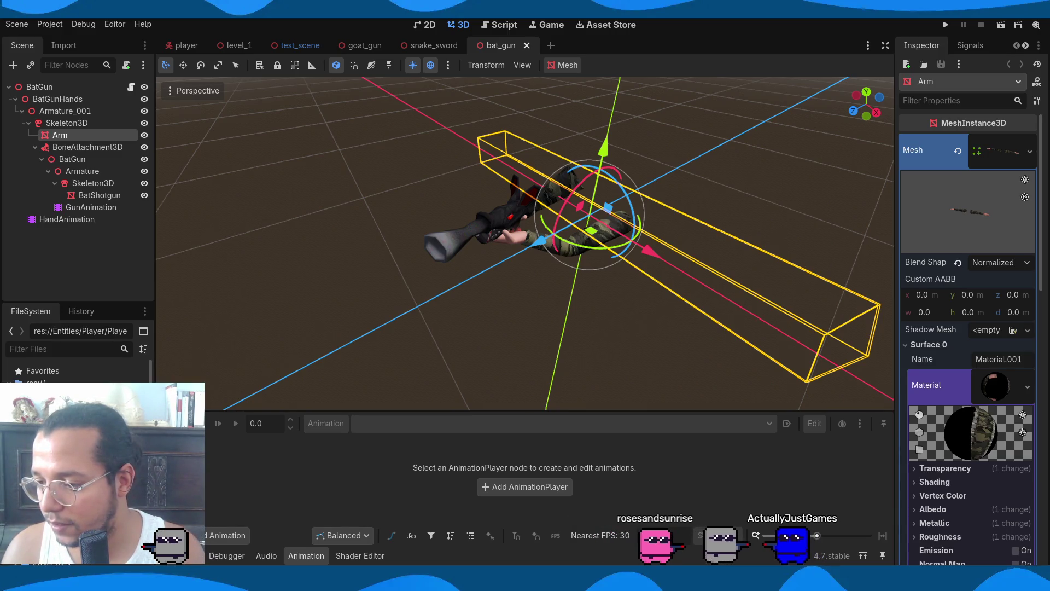
left_click(550, 45)
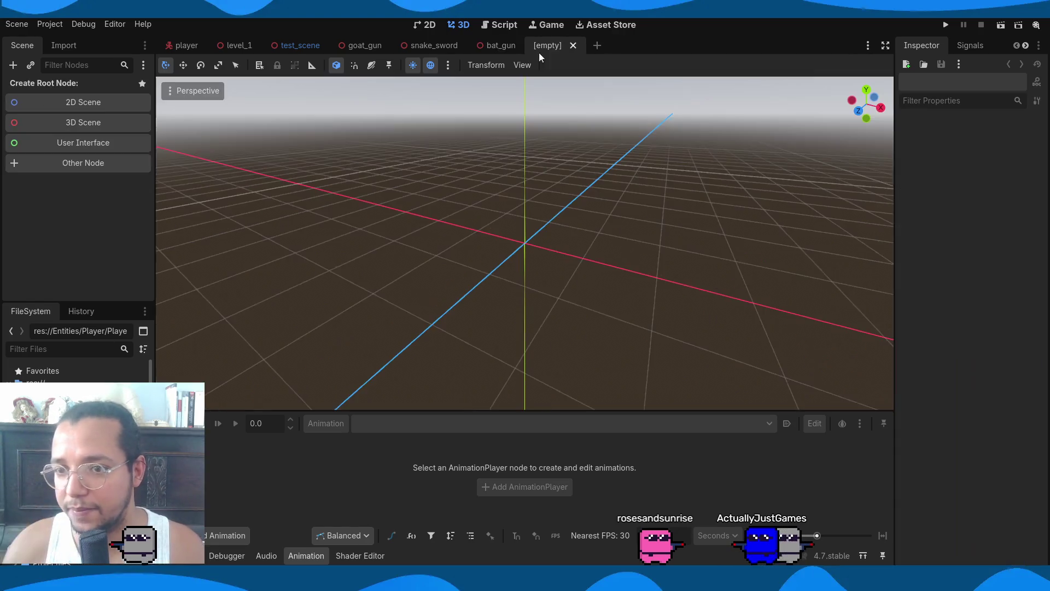
Create a Node3D root for the new scene and name it DragonGun
left_click(100, 120)
double_click(99, 85)
left_click(98, 86)
type("Drago")
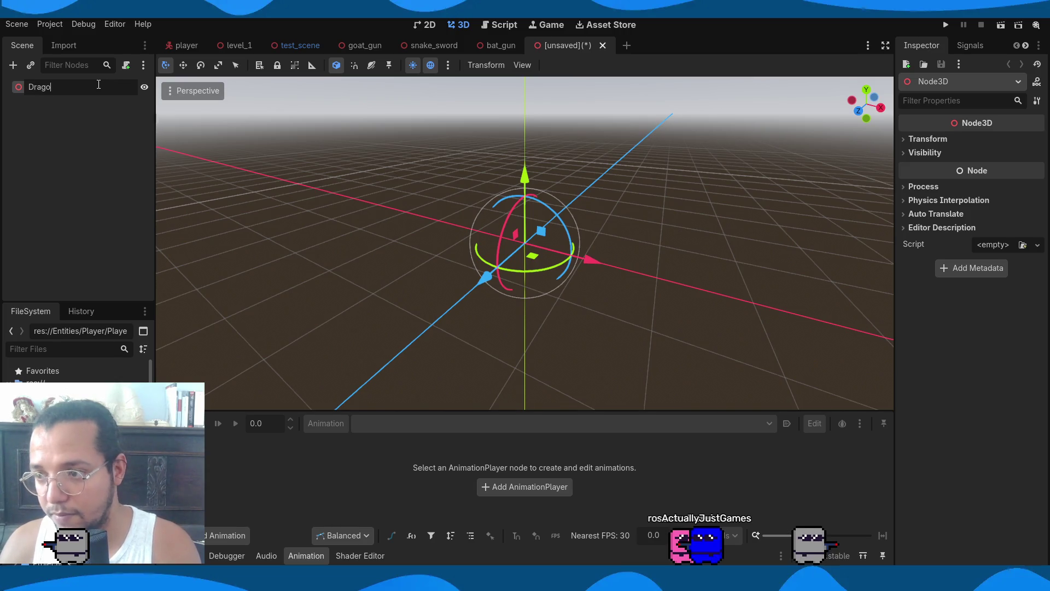
type("nGu")
key("Return")
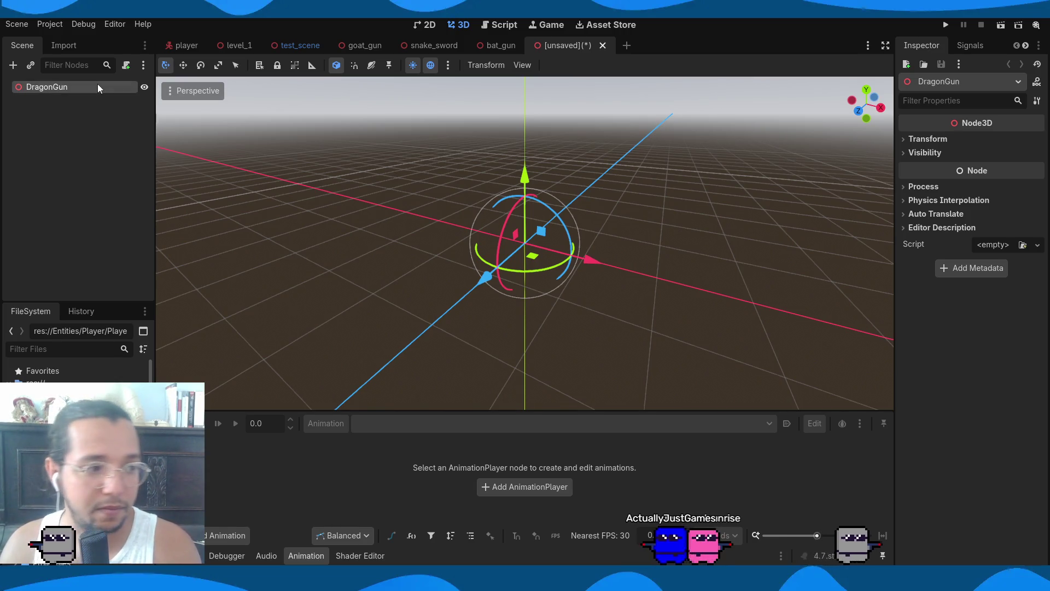
Save the scene as dragon_gun.tscn in Entities/Player/PlayerGuns/DragonGun
key("ctrl+s")
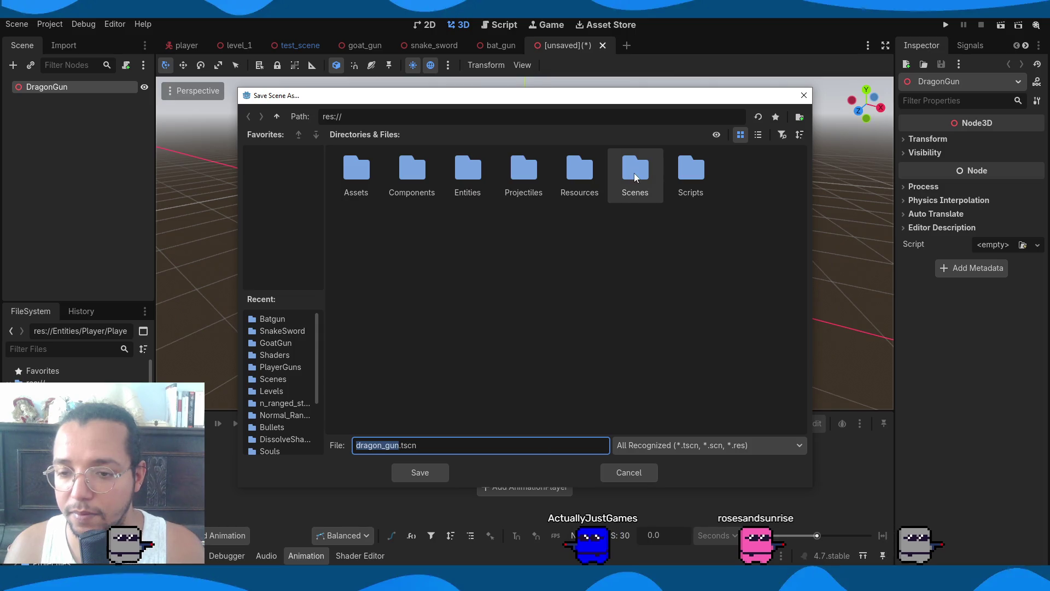
double_click(464, 170)
double_click(415, 167)
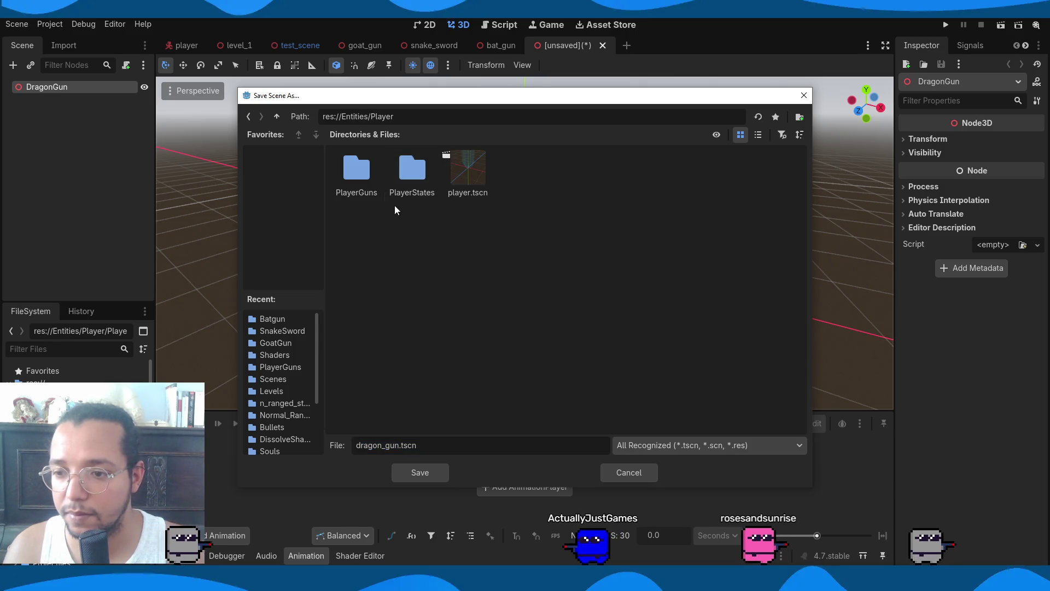
double_click(358, 180)
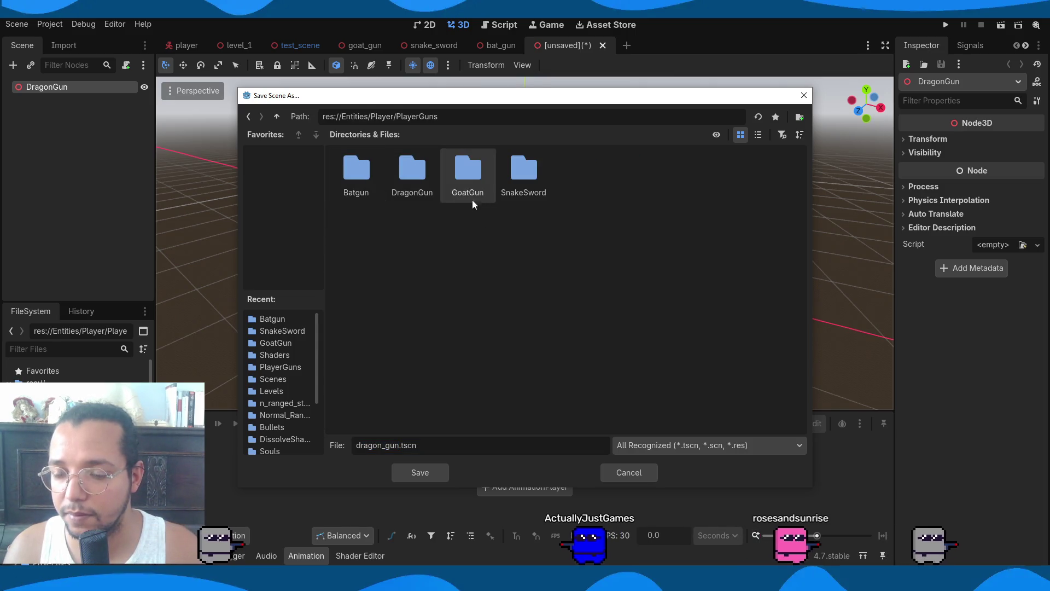
double_click(423, 175)
left_click(419, 473)
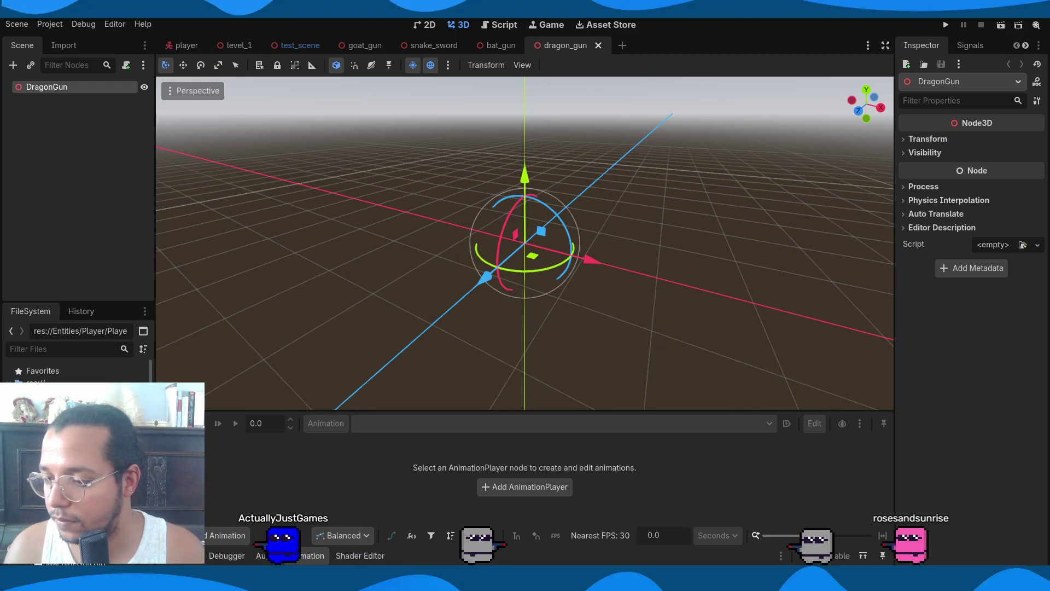
Add DragonGun.glb as a child of the DragonGun root node
left_click(61, 415)
mouse_move(60, 415)
left_mouse_down()
mouse_move(96, 114)
mouse_move(55, 87)
left_mouse_up()
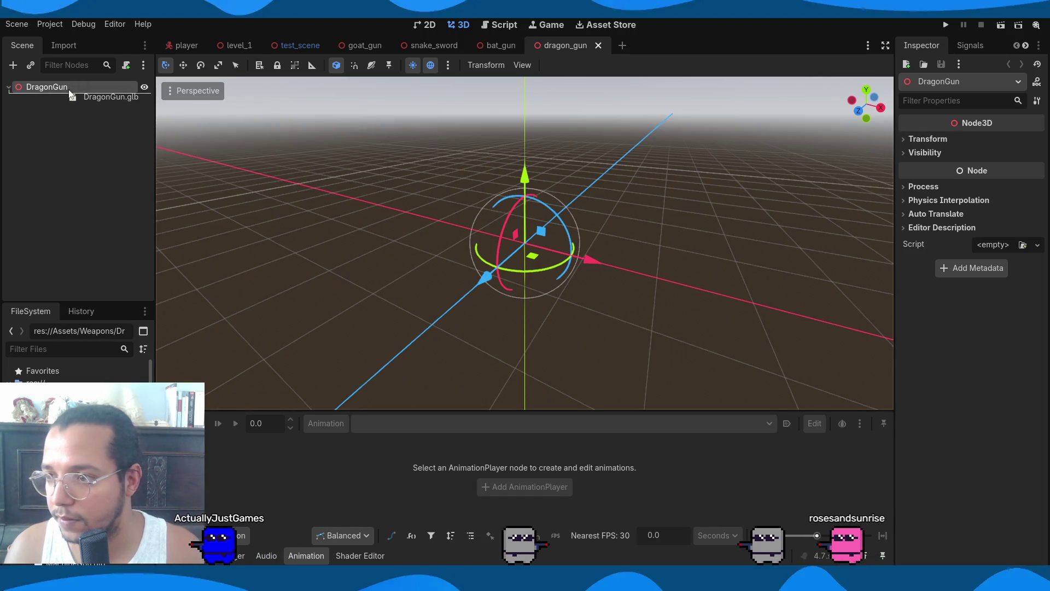
scroll(369, 204, "up", 3)
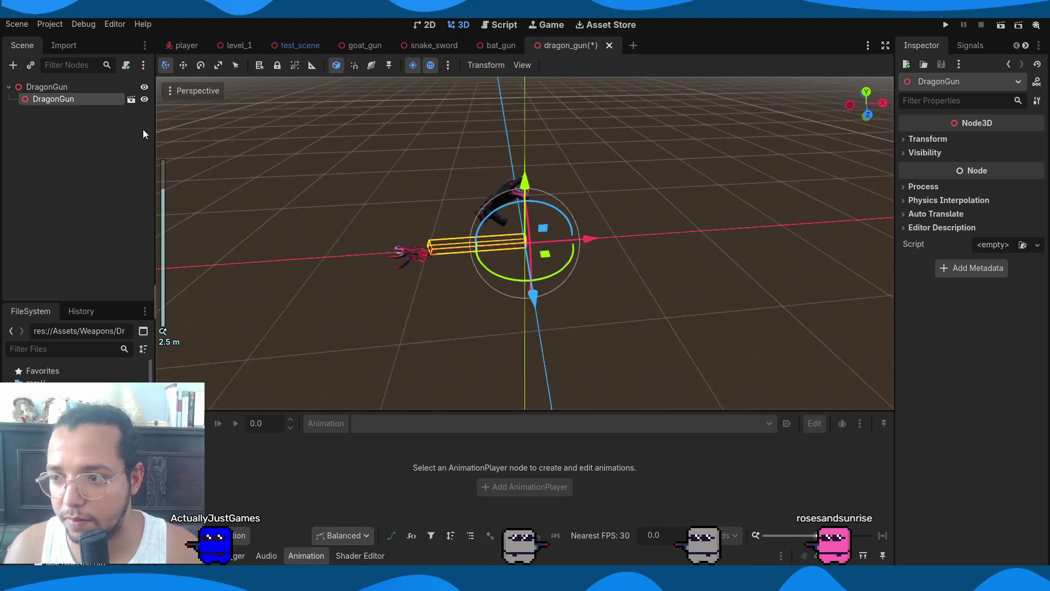
Make the DragonGun model's nodes local and save the scene
right_click(74, 102)
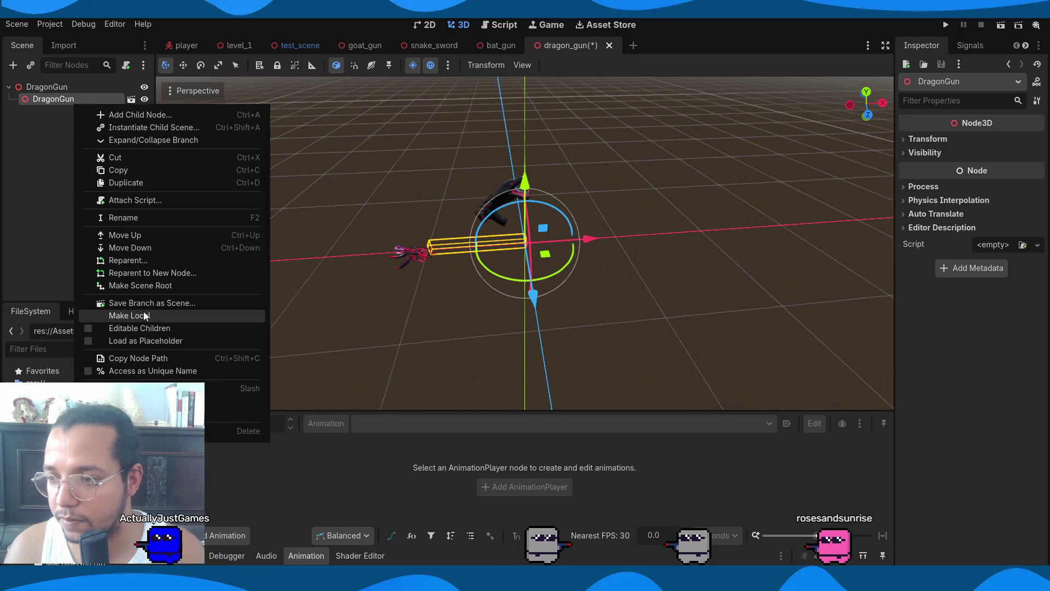
left_click(143, 315)
key("ctrl+z")
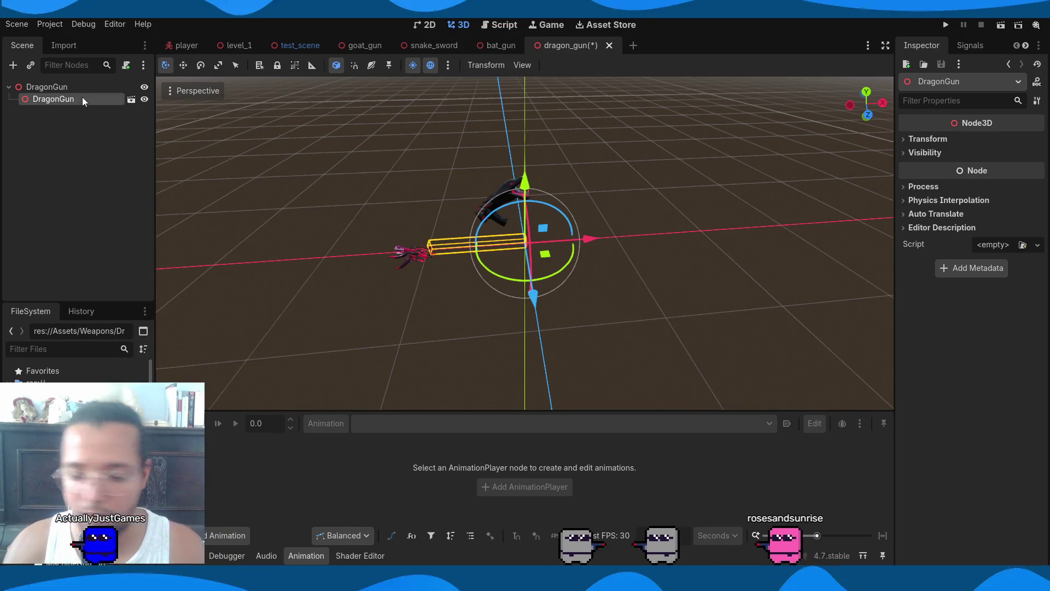
key("Delete")
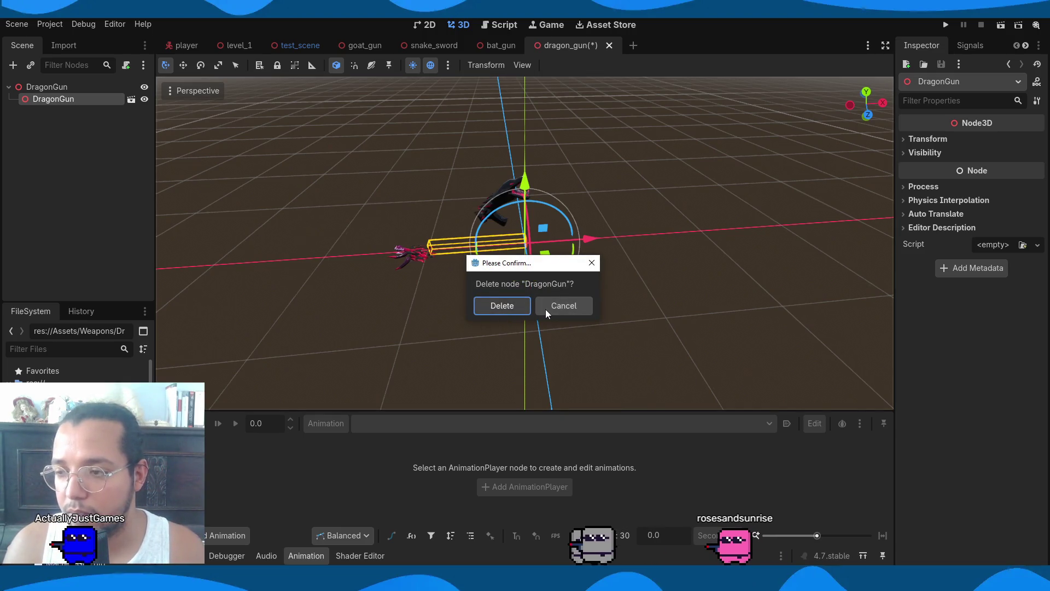
left_click(546, 310)
right_click(68, 104)
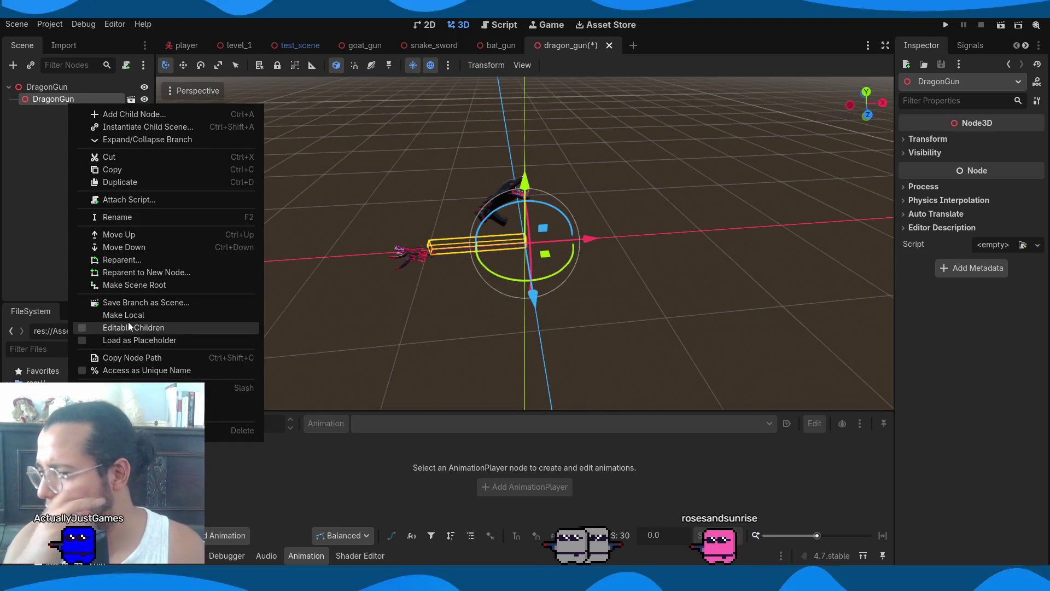
left_click(128, 319)
key("ctrl+s")
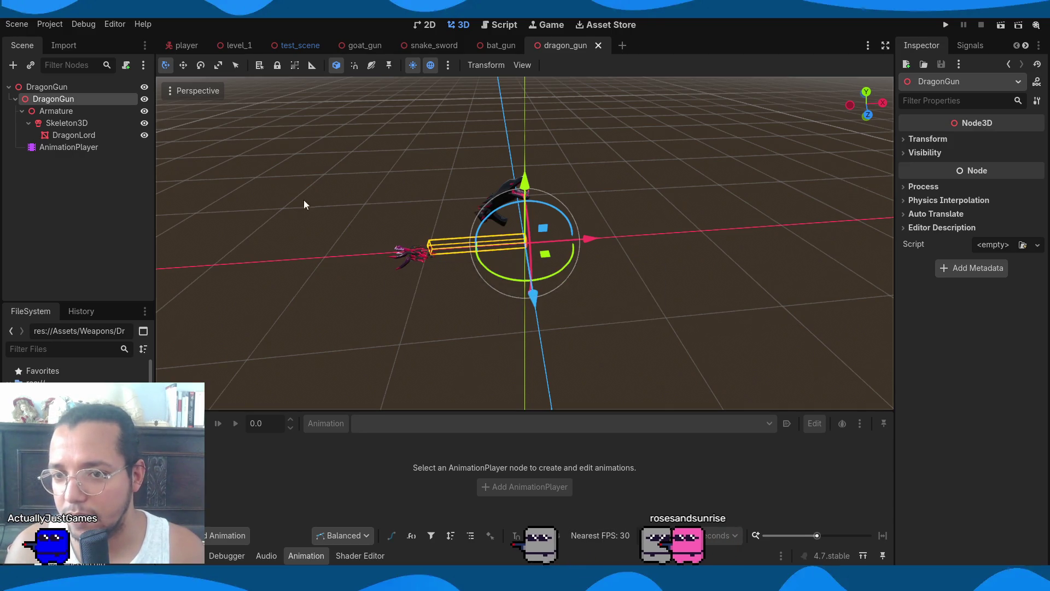
Set the GunIdle animation to loop and autoplay, preview it, then inspect the DragonLord mesh
left_click(107, 148)
left_click(385, 423)
left_click(850, 436)
left_click(881, 444)
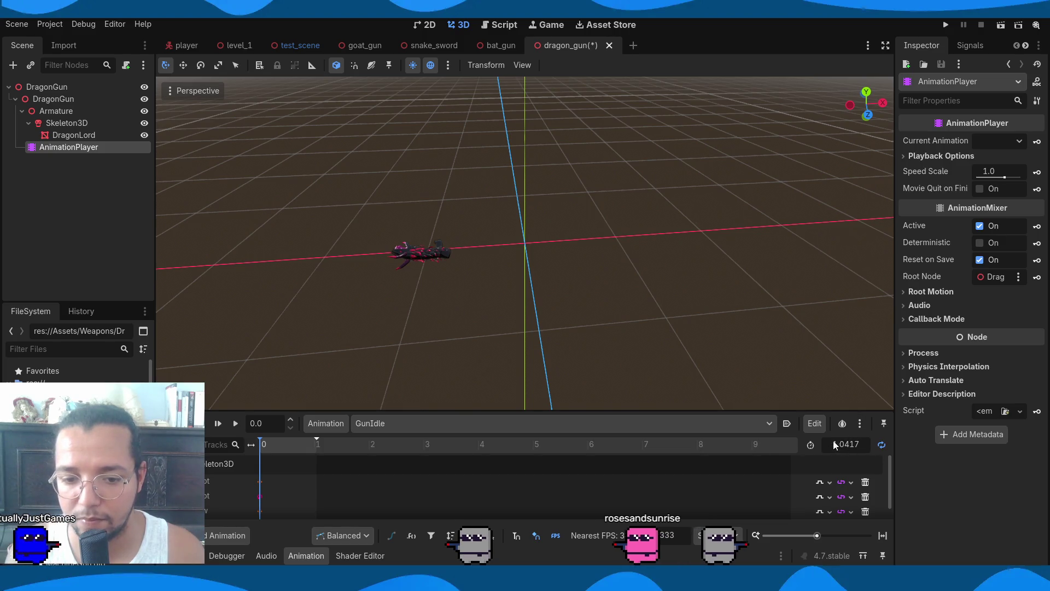
left_click(786, 423)
scroll(385, 254, "up", 1)
mouse_move(385, 251)
left_mouse_down()
mouse_move(441, 264)
mouse_move(327, 369)
left_mouse_up()
scroll(330, 372, "down", 1)
left_click(235, 423)
mouse_move(461, 343)
left_mouse_down()
mouse_move(608, 329)
mouse_move(587, 142)
left_mouse_up()
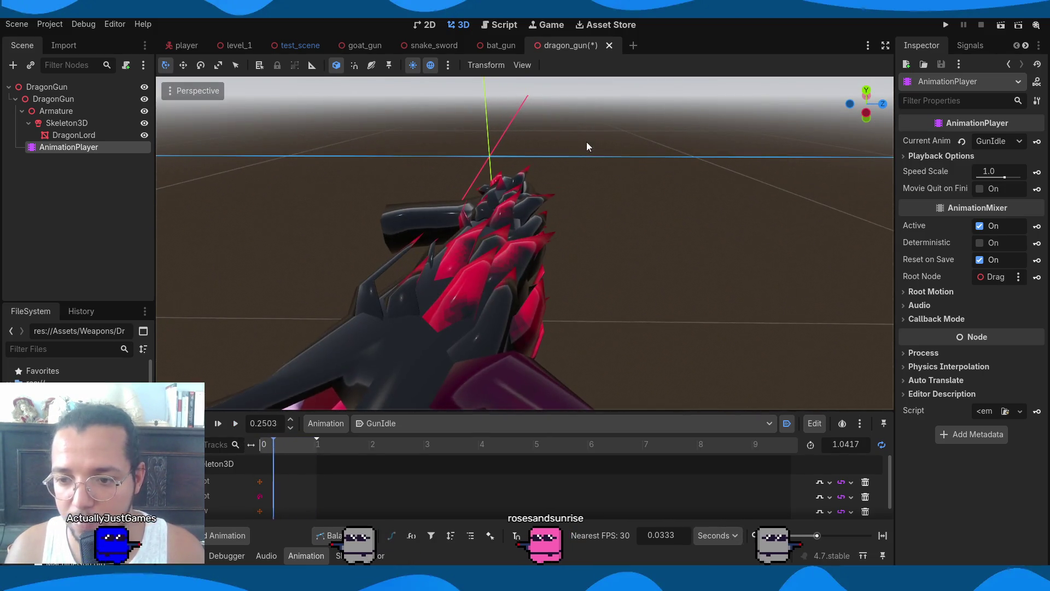
left_click(77, 134)
left_click(986, 156)
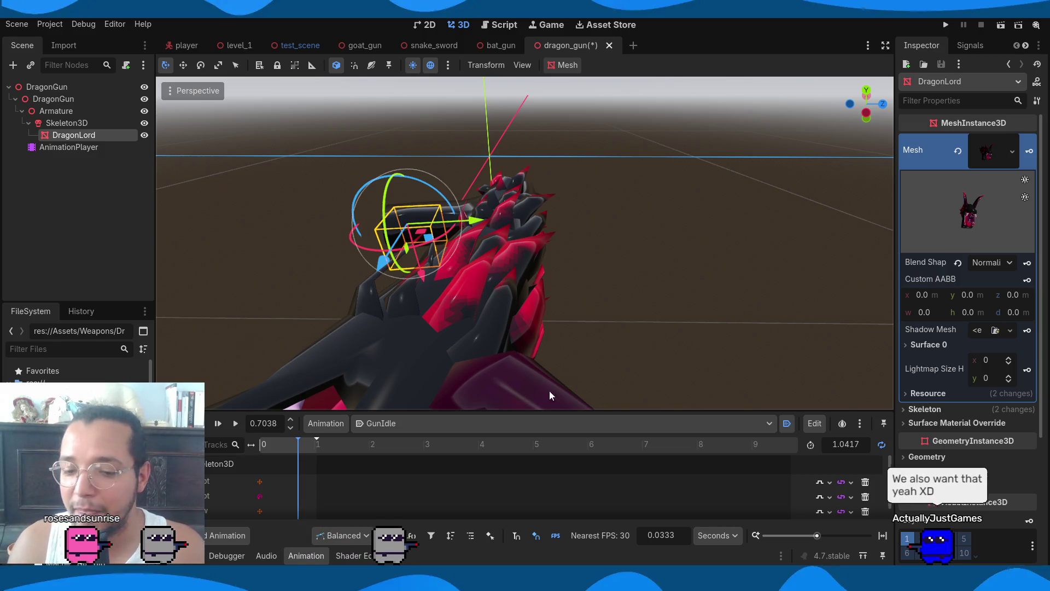
Drop the DragonLord Surface 0 material's Specular to 0 and save the dragon_gun scene
mouse_move(901, 332)
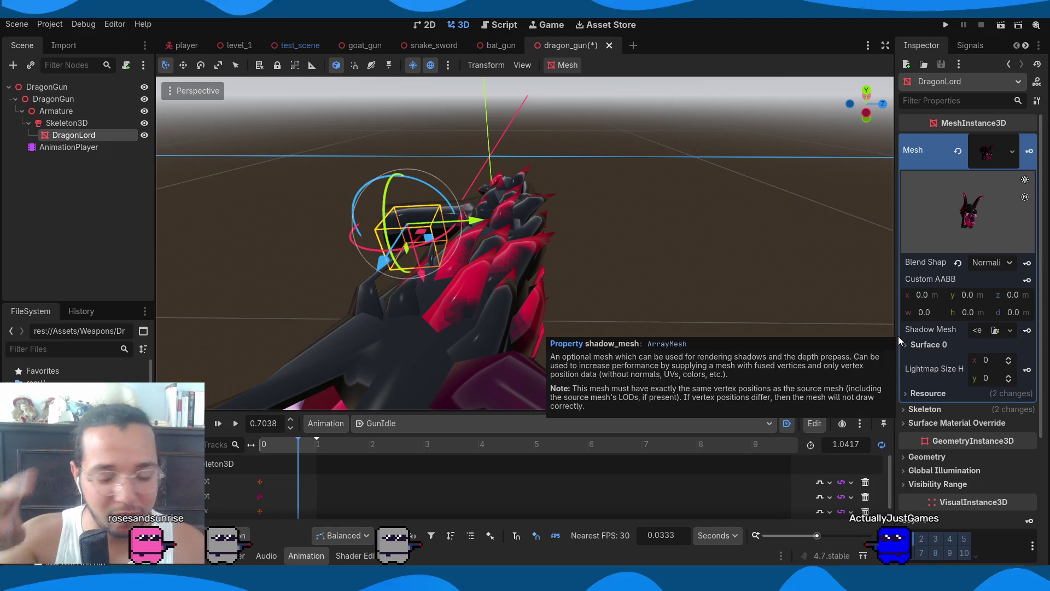
left_click(929, 344)
left_click(998, 394)
scroll(972, 395, "down", 5)
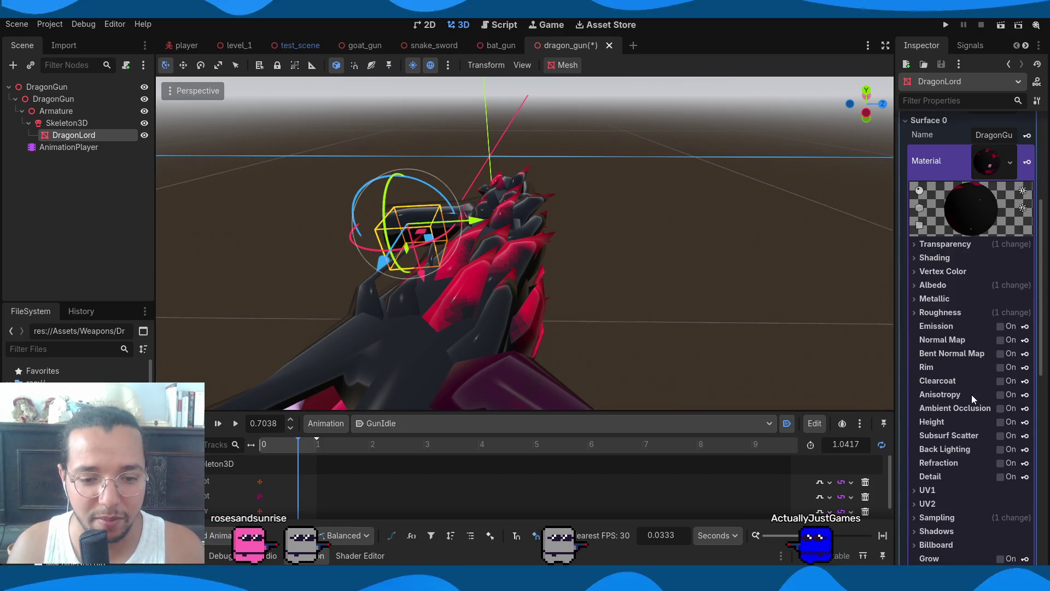
left_click(954, 298)
left_click_drag(992, 330, 942, 367)
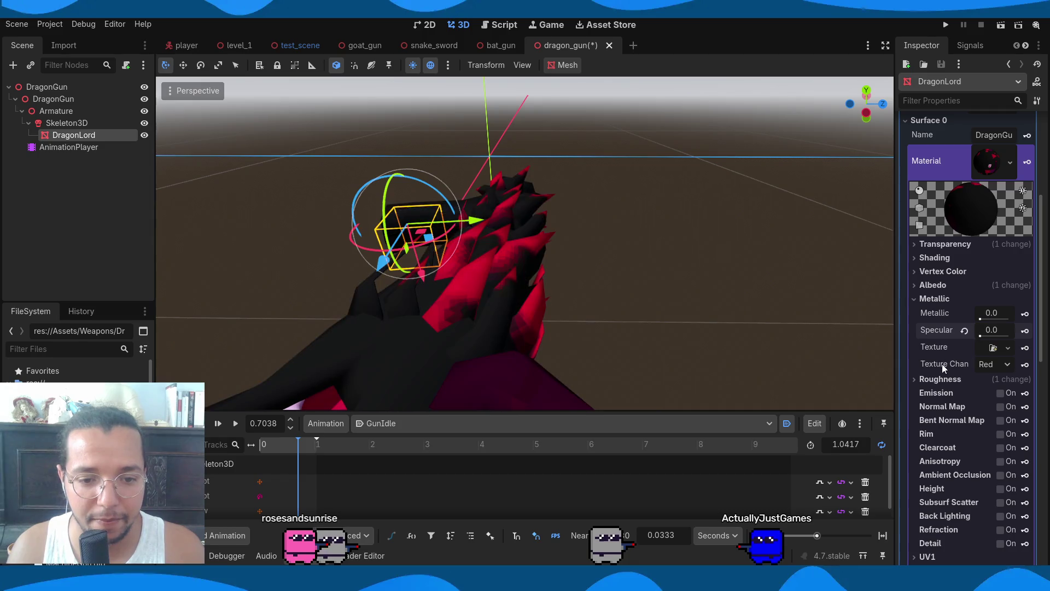
left_click(934, 298)
left_click(939, 311)
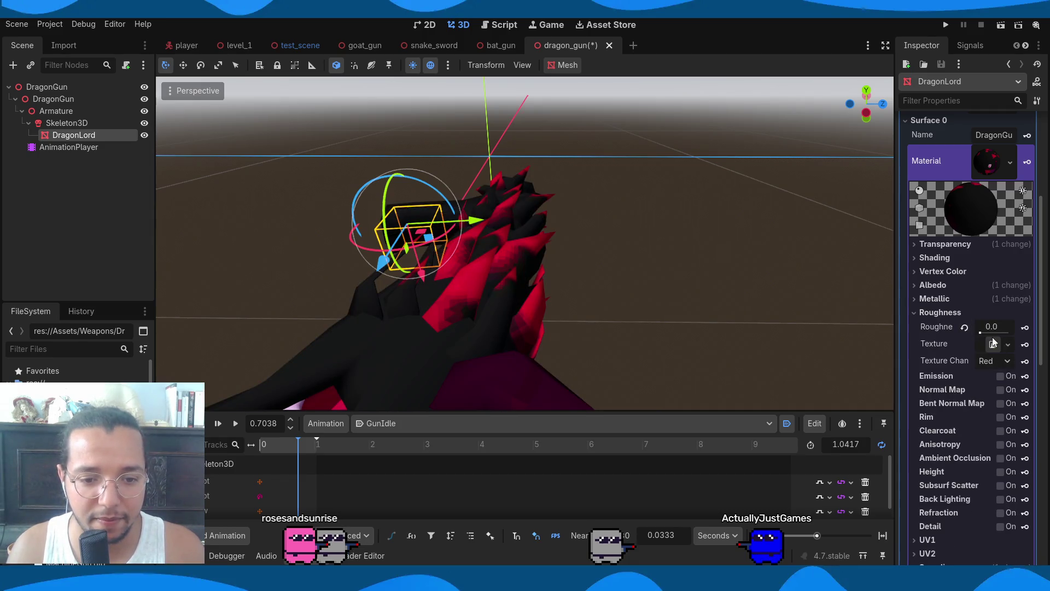
left_click(954, 313)
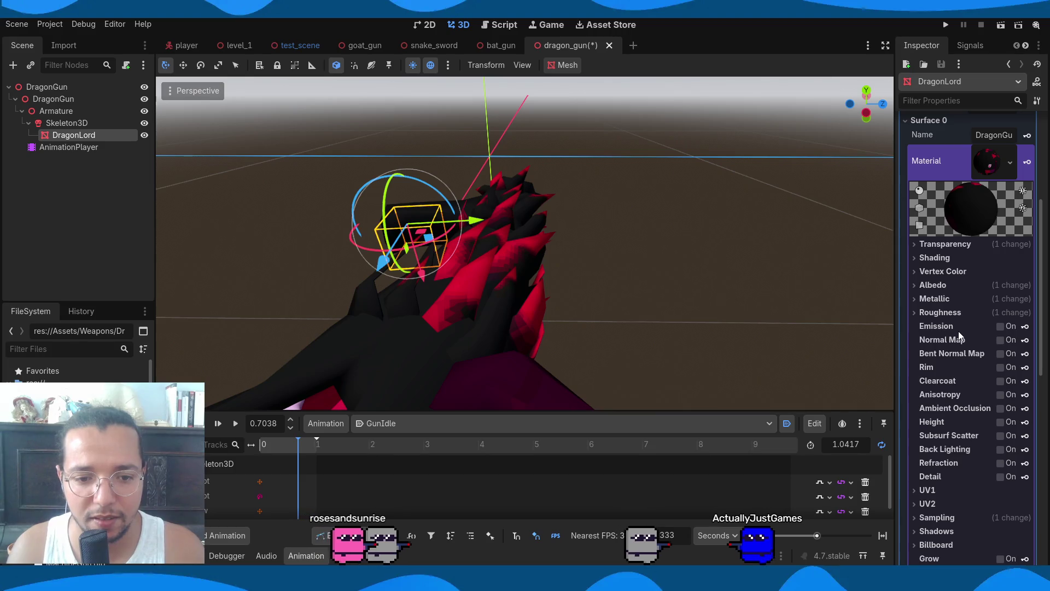
left_click(956, 302)
left_click(954, 298)
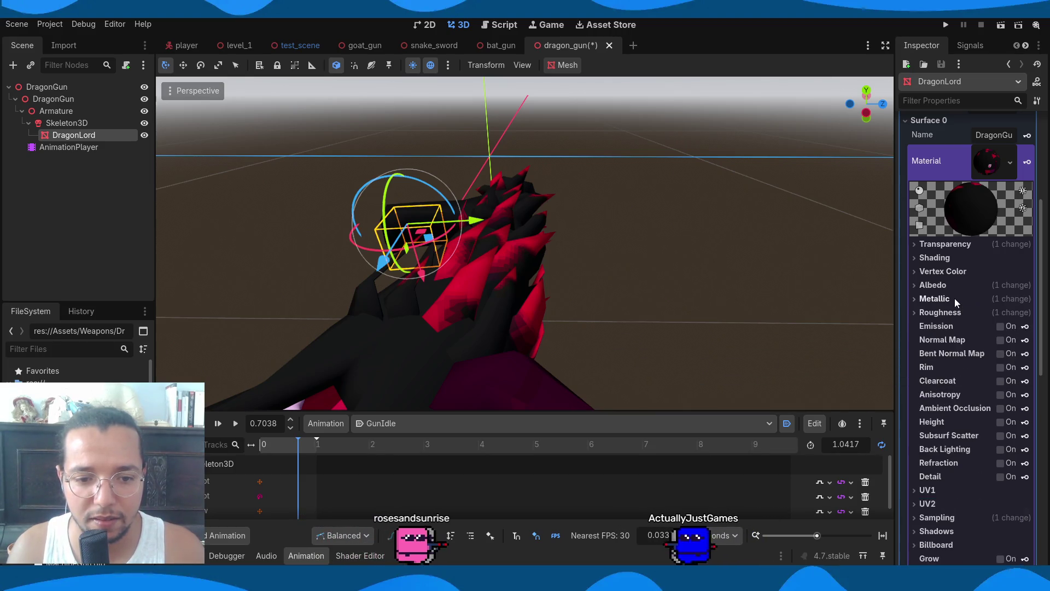
key("ctrl+s")
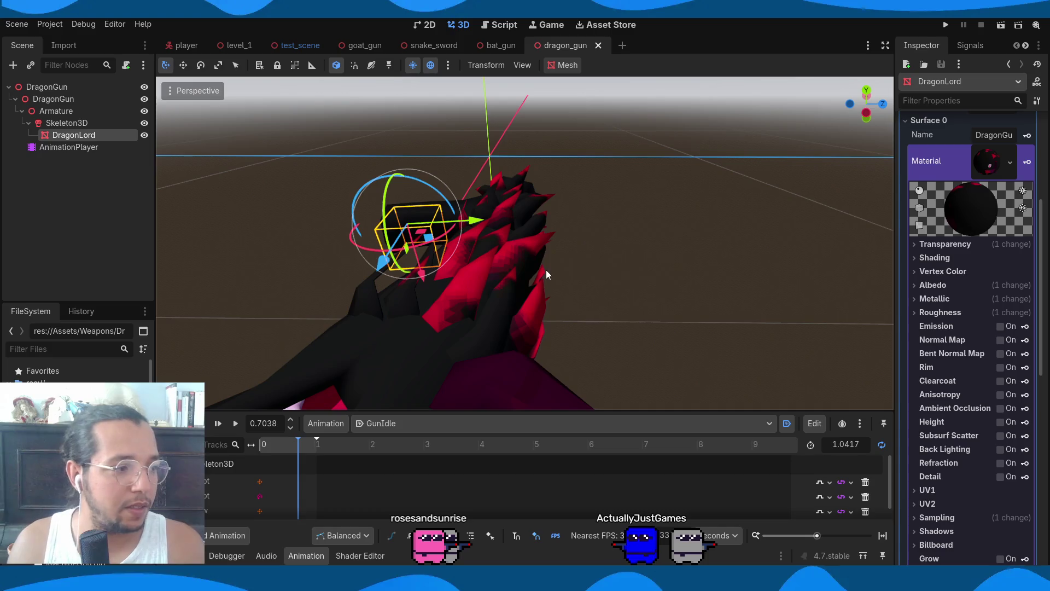
scroll(666, 377, "up", 3)
mouse_move(666, 377)
left_mouse_down()
mouse_move(623, 299)
mouse_move(461, 296)
mouse_move(623, 278)
mouse_move(398, 320)
mouse_move(547, 323)
mouse_move(350, 274)
left_mouse_up()
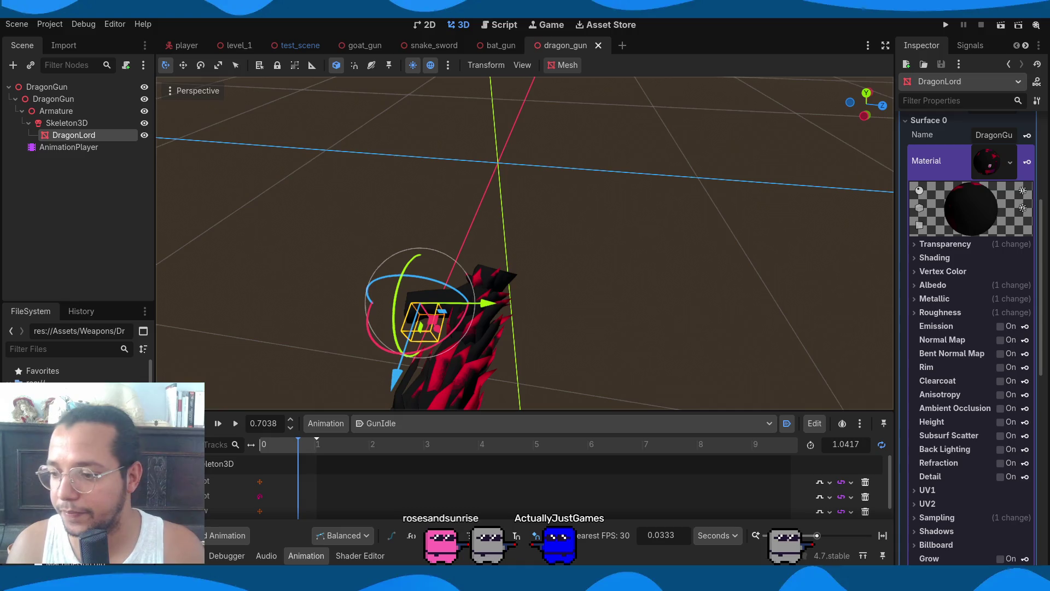
Instance HandDragonGun under DragonGun, enable Editable Children, and inspect its AnimationPlayer
mouse_move(54, 83)
left_mouse_down()
mouse_move(66, 87)
mouse_move(53, 86)
left_mouse_up()
right_click(83, 163)
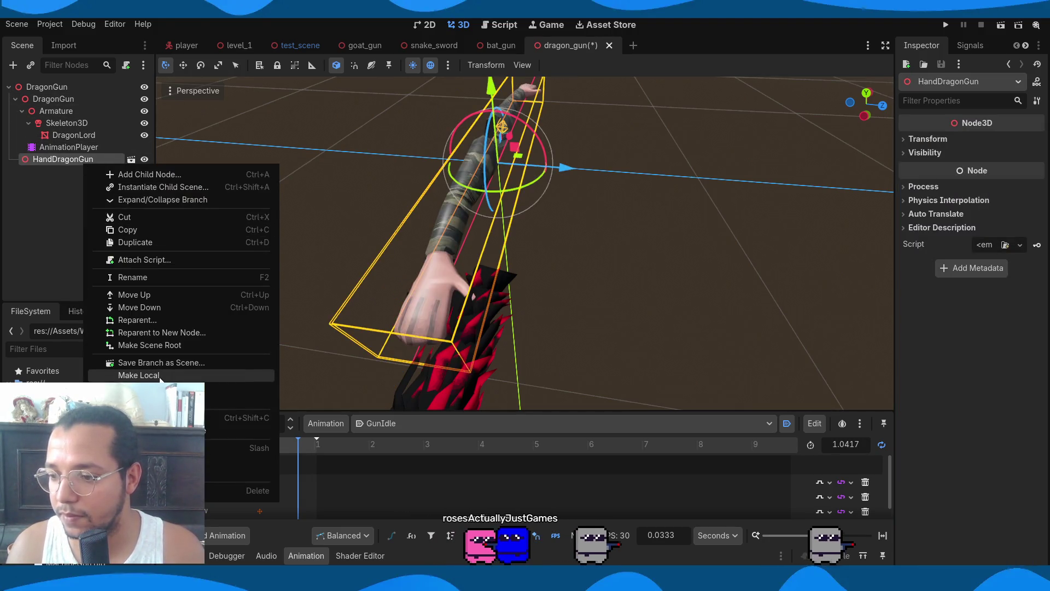
left_click(65, 397)
left_click(82, 206)
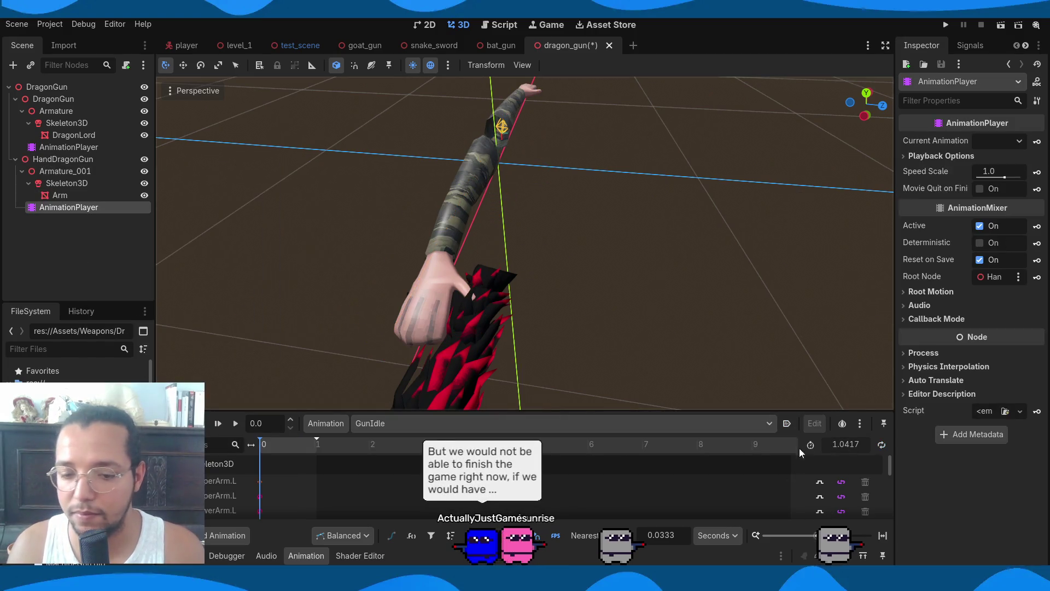
left_click(83, 159)
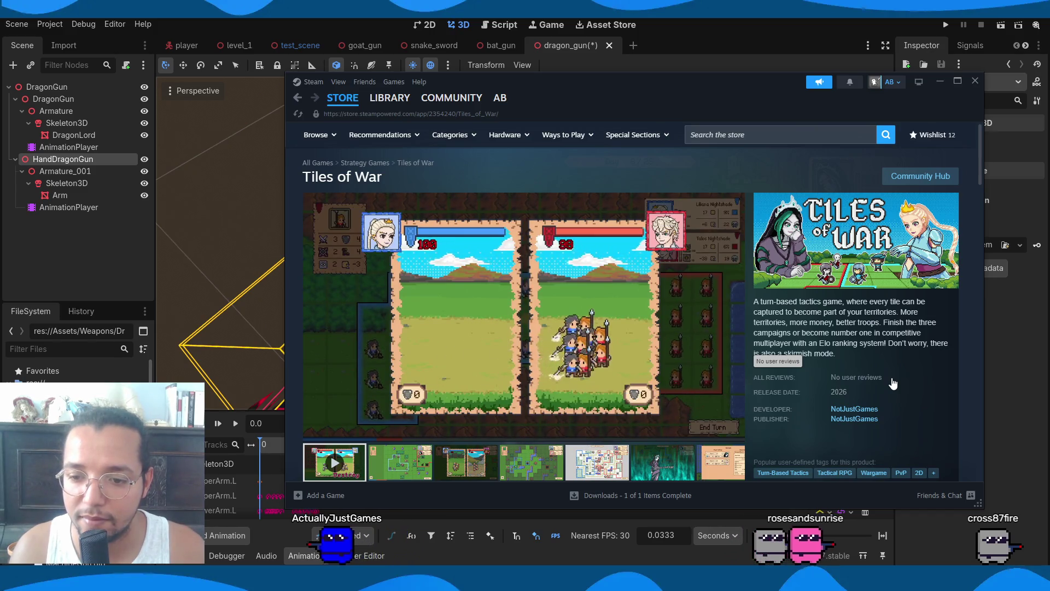
Push the Tiles of War Steam window to the right screen edge, uncovering the Godot viewport
scroll(924, 339, "down", 3)
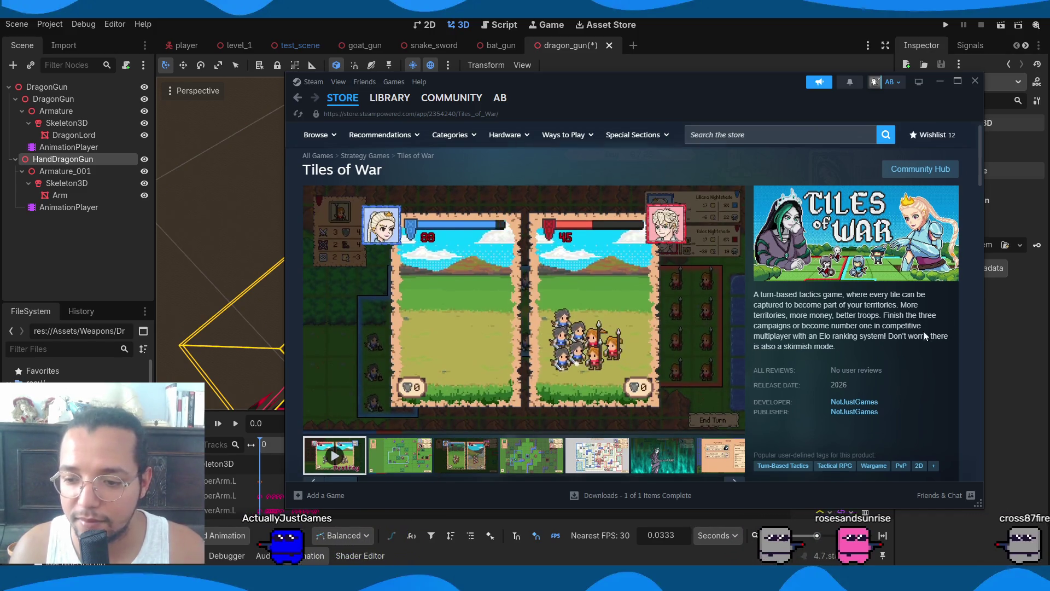
scroll(941, 340, "up", 3)
scroll(940, 340, "down", 2)
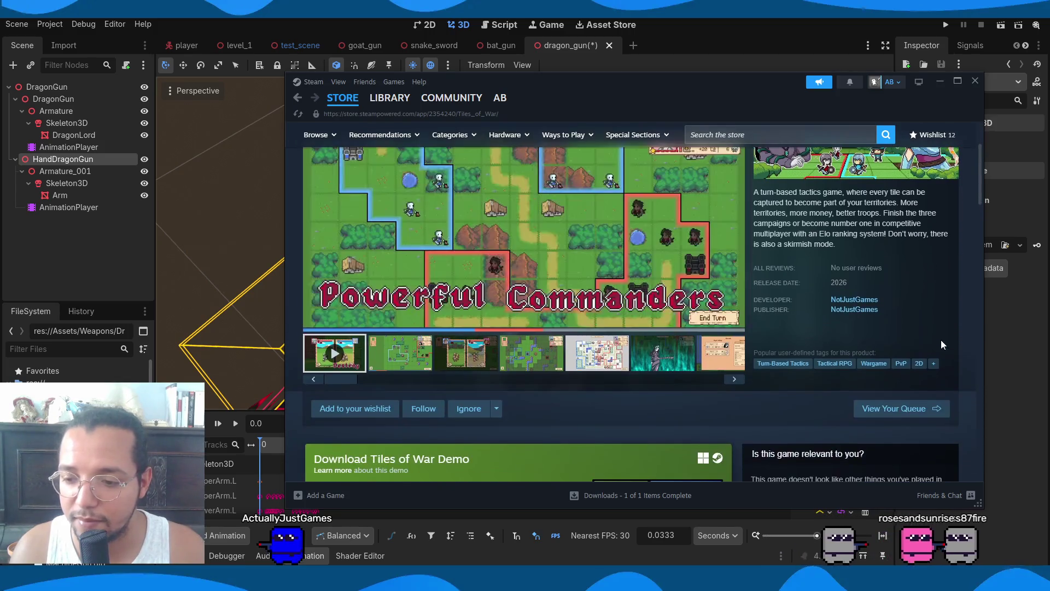
scroll(940, 340, "up", 2)
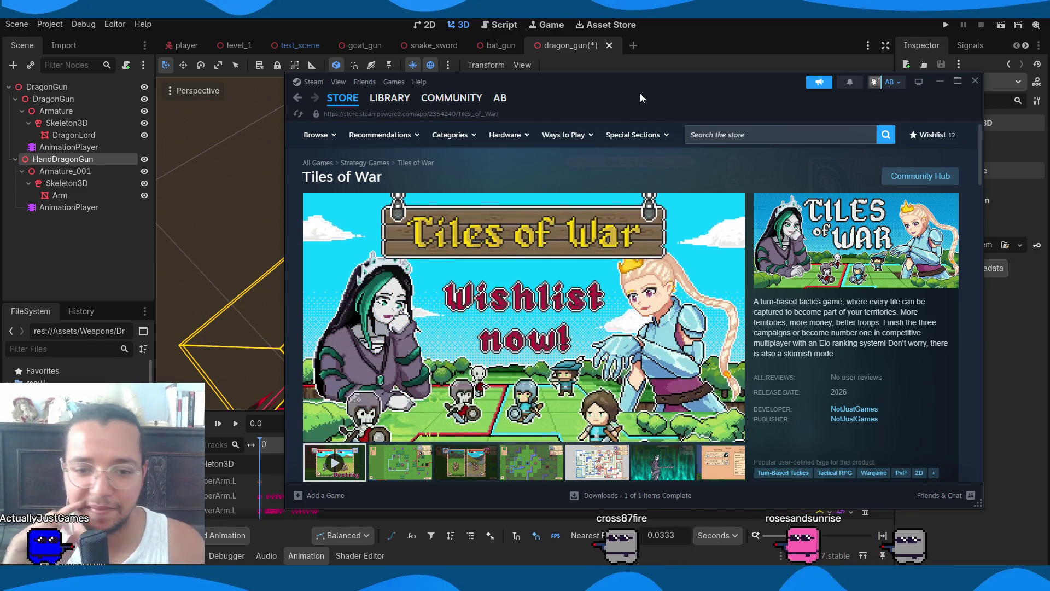
mouse_move(637, 104)
left_mouse_down()
mouse_move(1049, 294)
mouse_move(1049, 187)
mouse_move(929, 181)
mouse_move(1049, 186)
mouse_move(955, 185)
left_mouse_up()
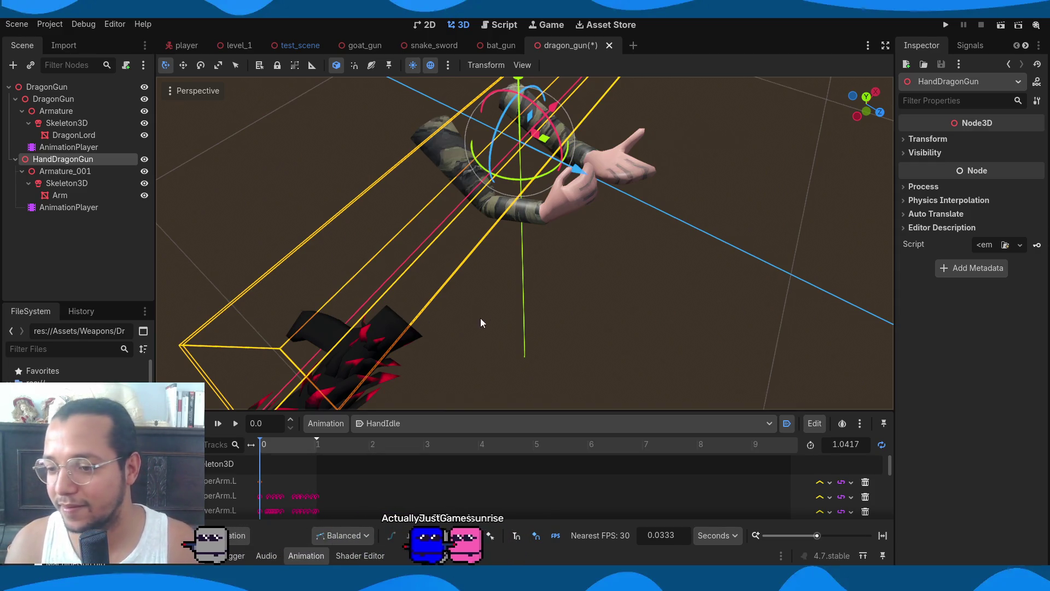
Select the HandDragonGun Skeleton3D and create a BoneAttachment3D child by searching 'boneat'
scroll(437, 334, "up", 2)
left_click(383, 355)
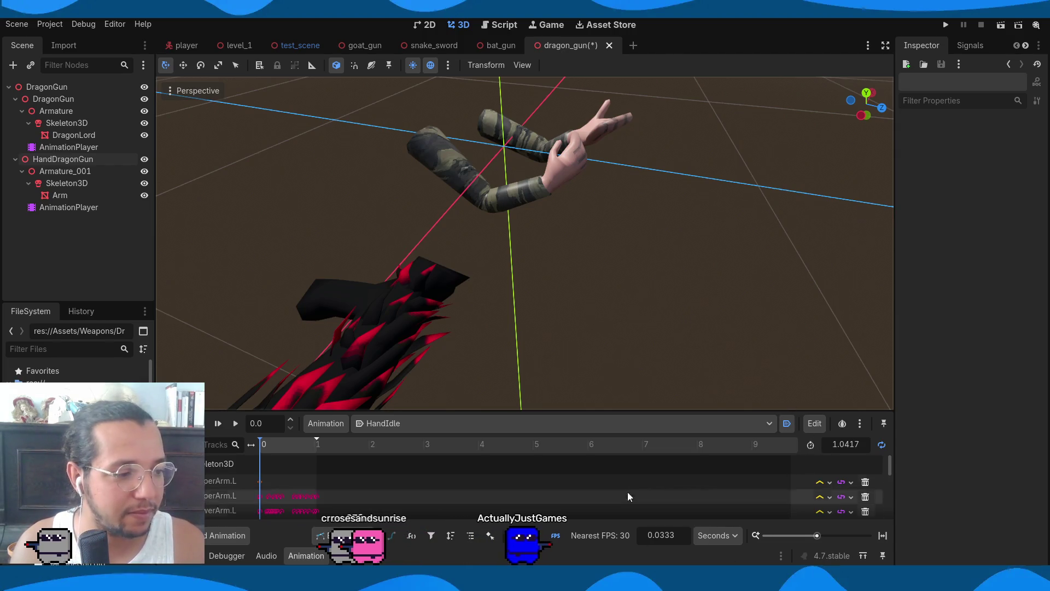
left_click(43, 156)
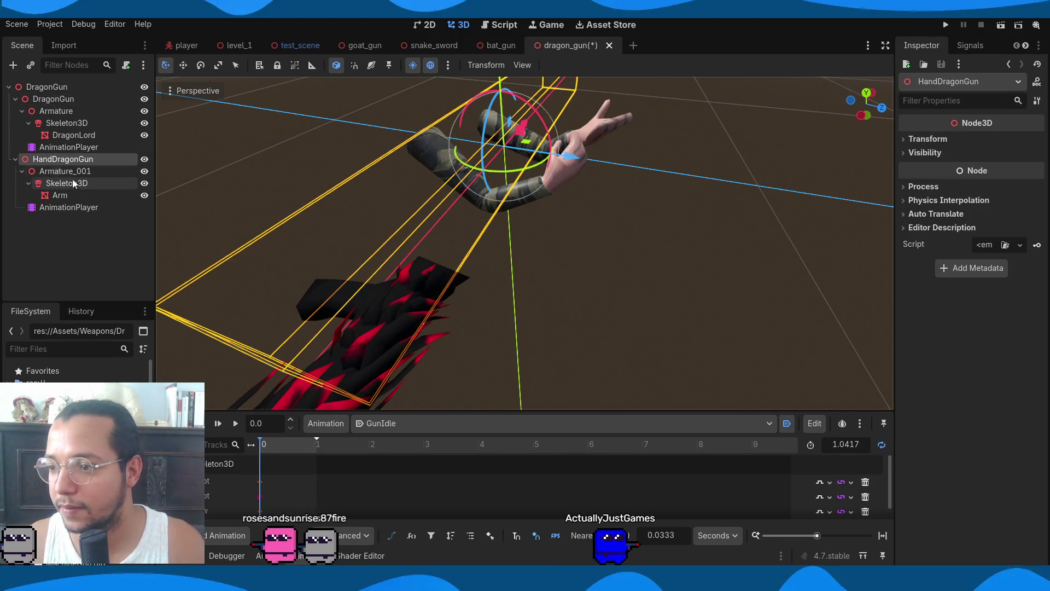
left_click(70, 183)
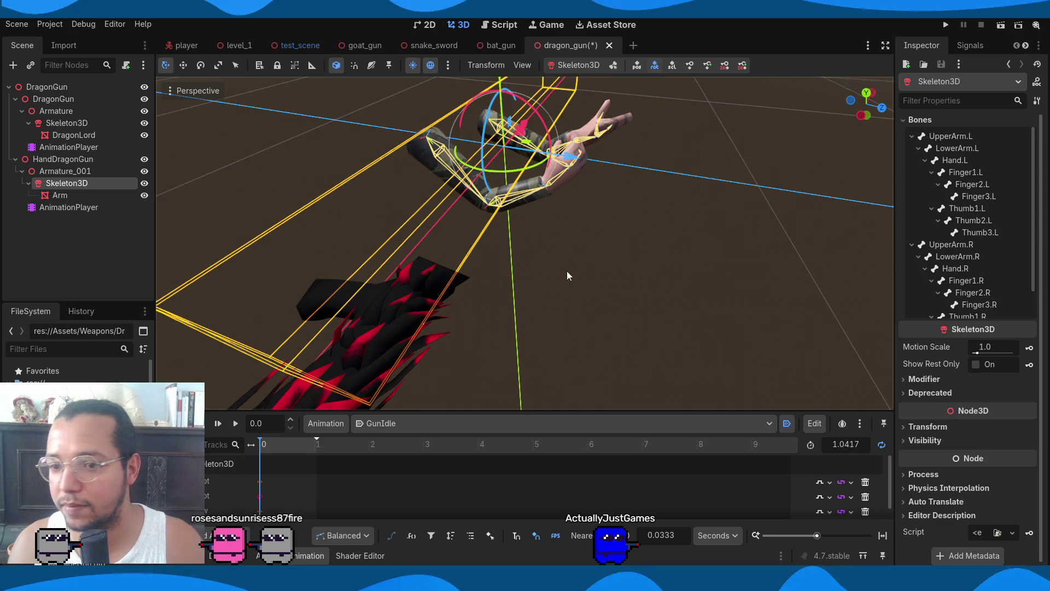
key("ctrl+a")
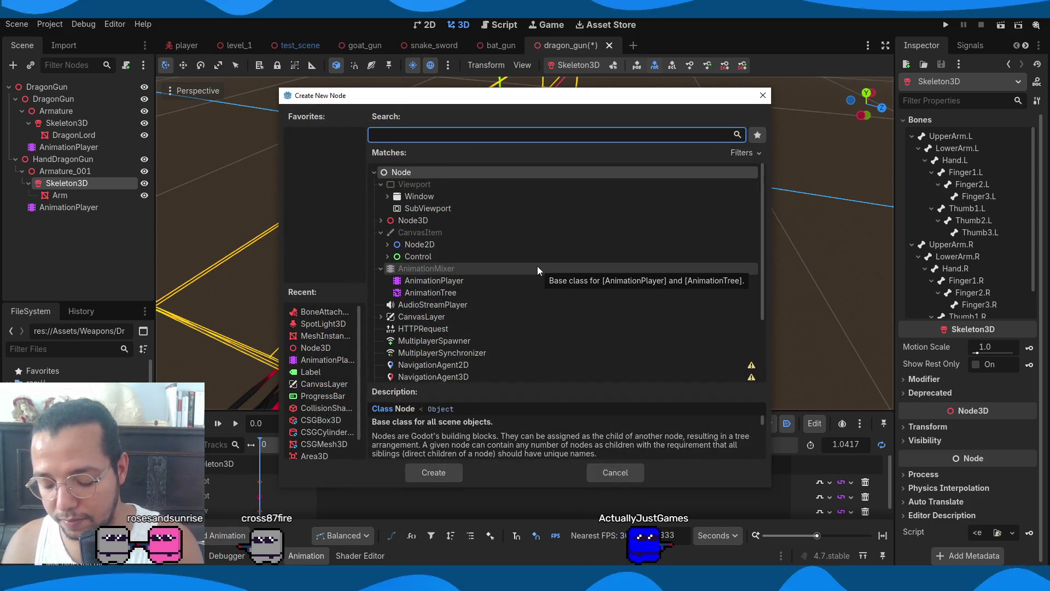
type("3dbo")
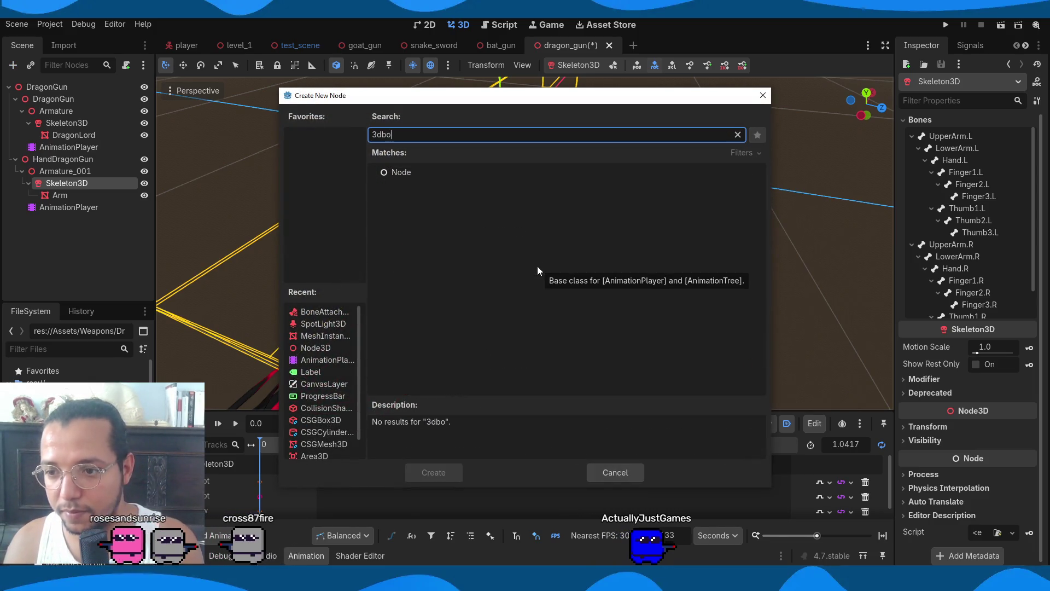
key("BackSpace")
key("BackSpace")
key("BackSpace")
type("boneat")
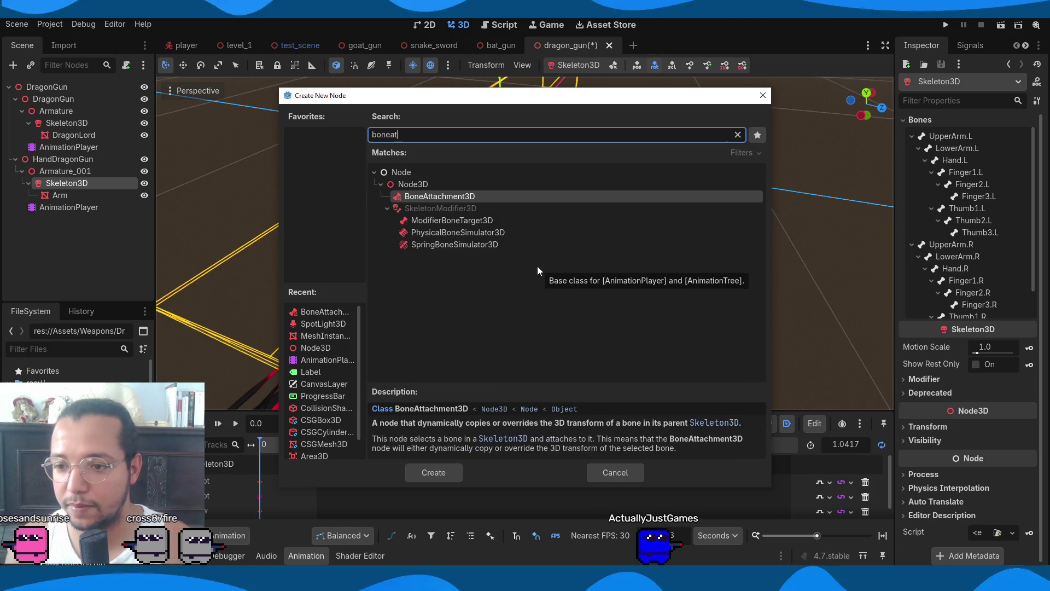
key("Return")
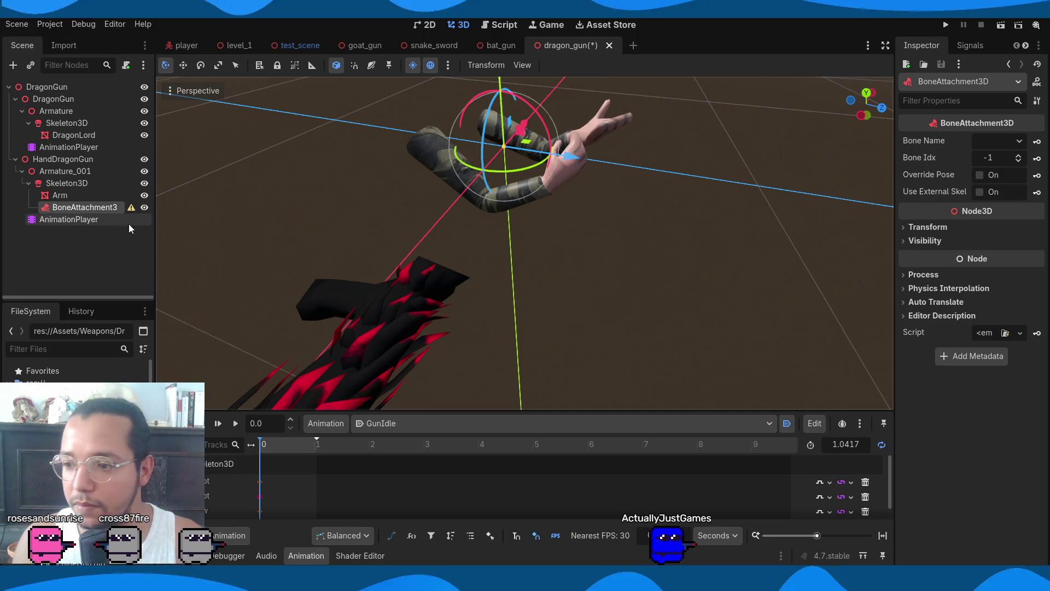
Reparent DragonGun under BoneAttachment3 and bind the attachment to the Hand.R bone
left_click(46, 100)
left_click_drag(46, 100, 60, 208)
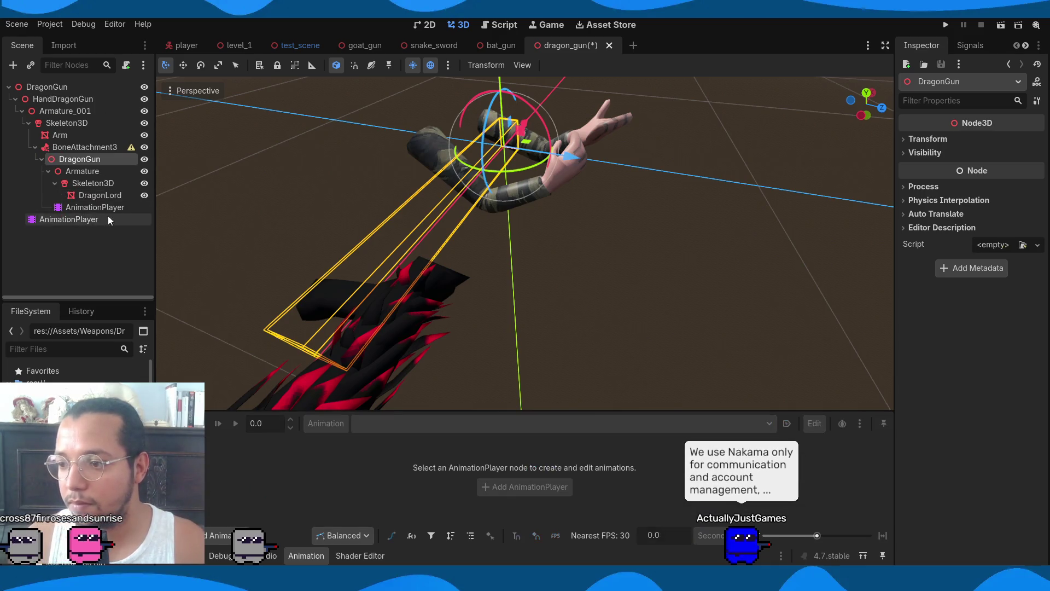
left_click(106, 148)
left_click(1007, 141)
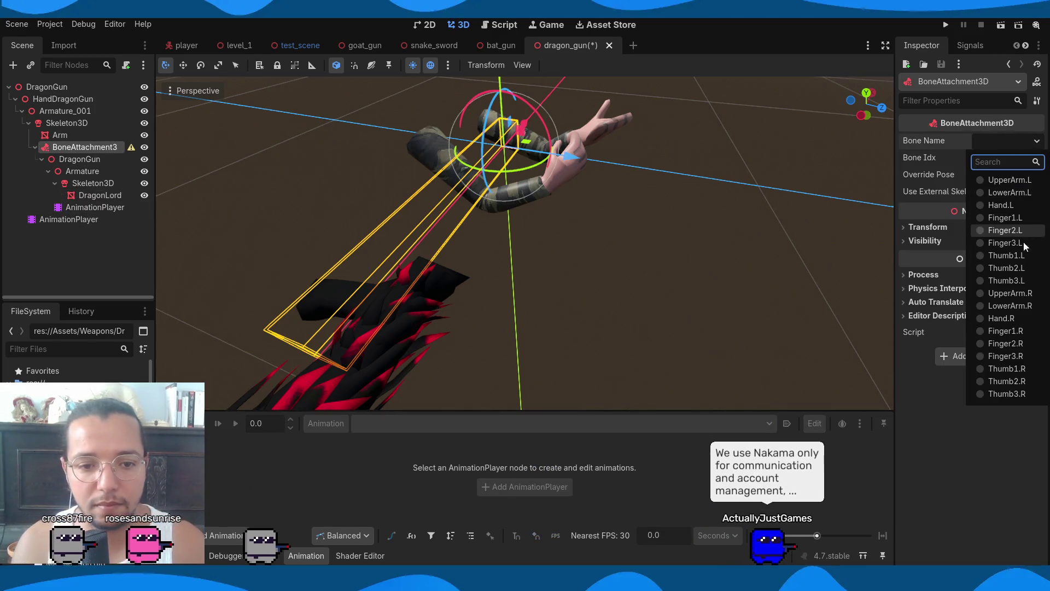
left_click(1012, 318)
Save the dragon_gun scene and select the gun's Armature node
left_click(218, 155)
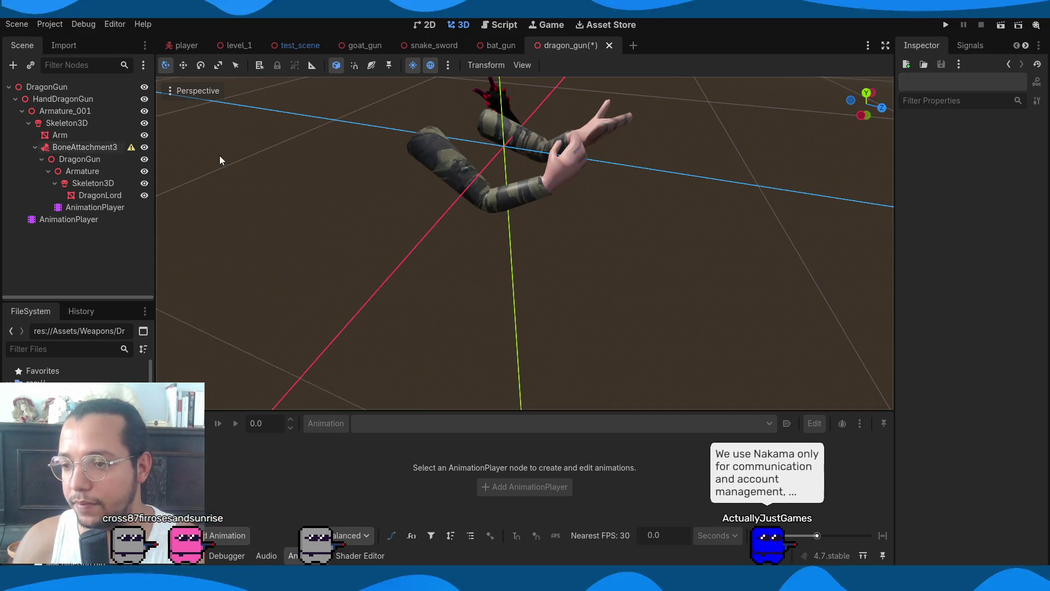
key("ctrl+s")
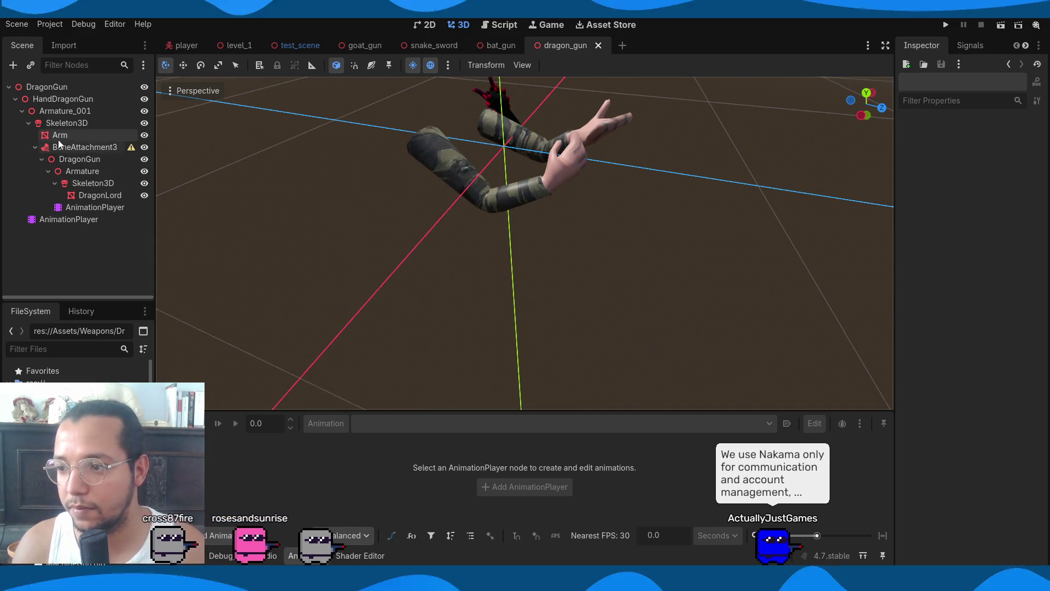
left_click(60, 136)
left_click(60, 148)
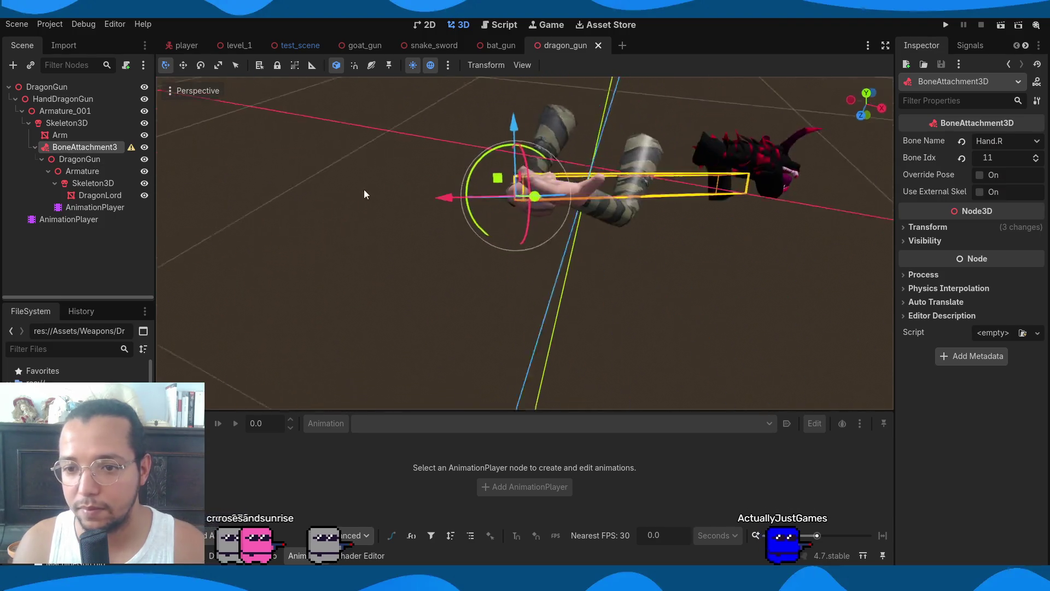
left_click(80, 169)
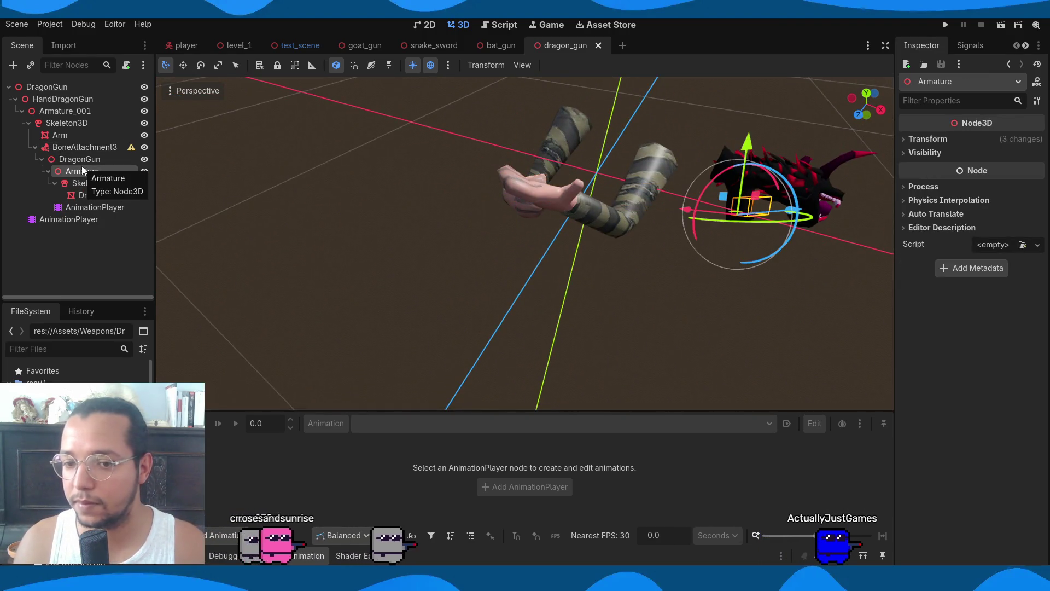
Move the gun's Armature toward the hand, repositioning it freely with G
left_click(89, 160)
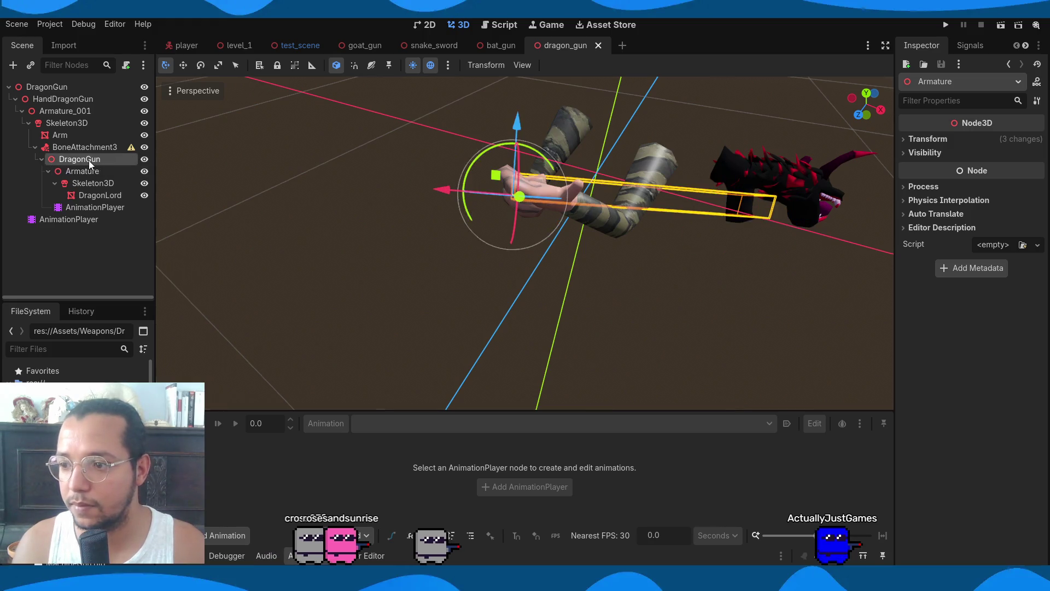
left_click(80, 167)
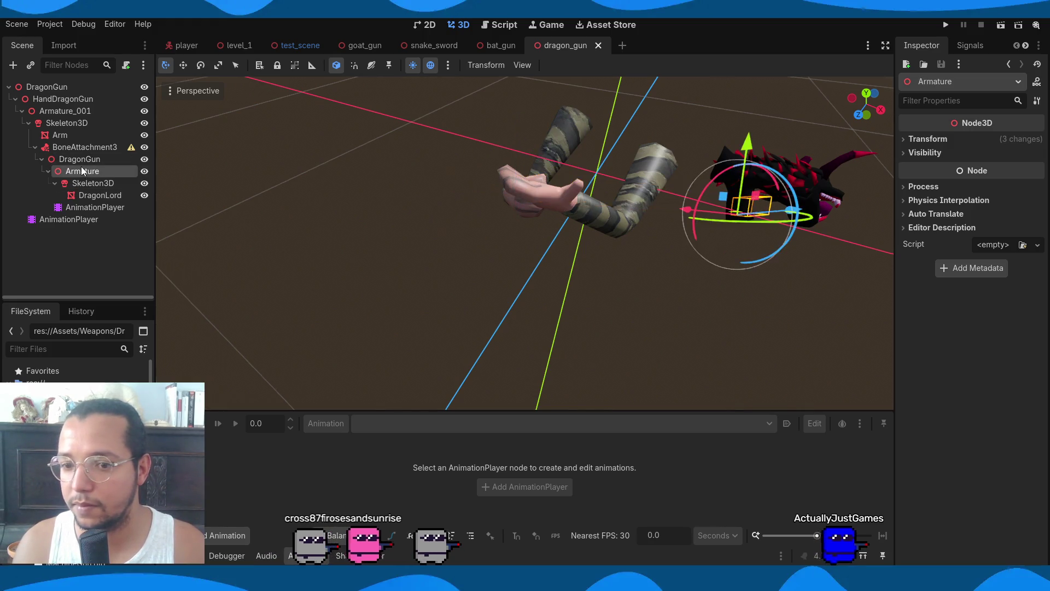
mouse_move(674, 267)
left_mouse_down()
mouse_move(642, 214)
mouse_move(520, 220)
mouse_move(675, 216)
mouse_move(724, 228)
mouse_move(668, 237)
left_mouse_up()
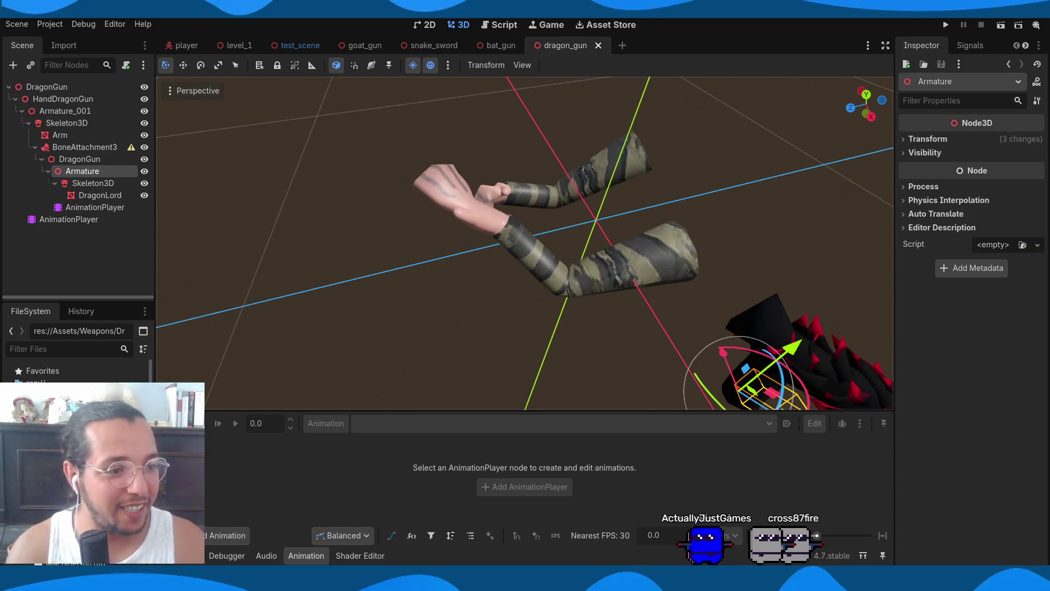
scroll(721, 278, "down", 3)
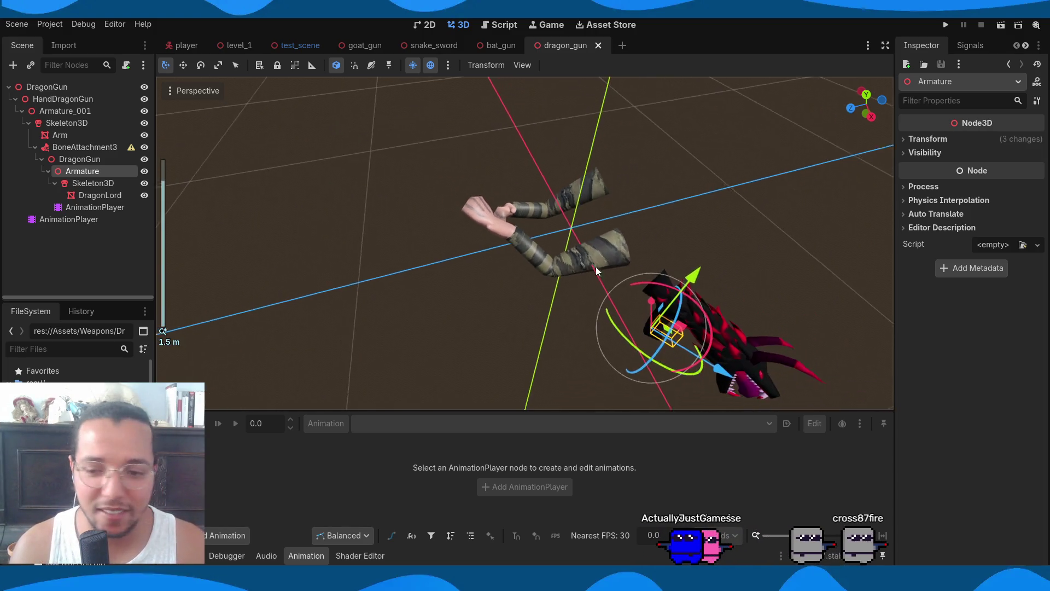
left_click_drag(799, 221, 692, 241)
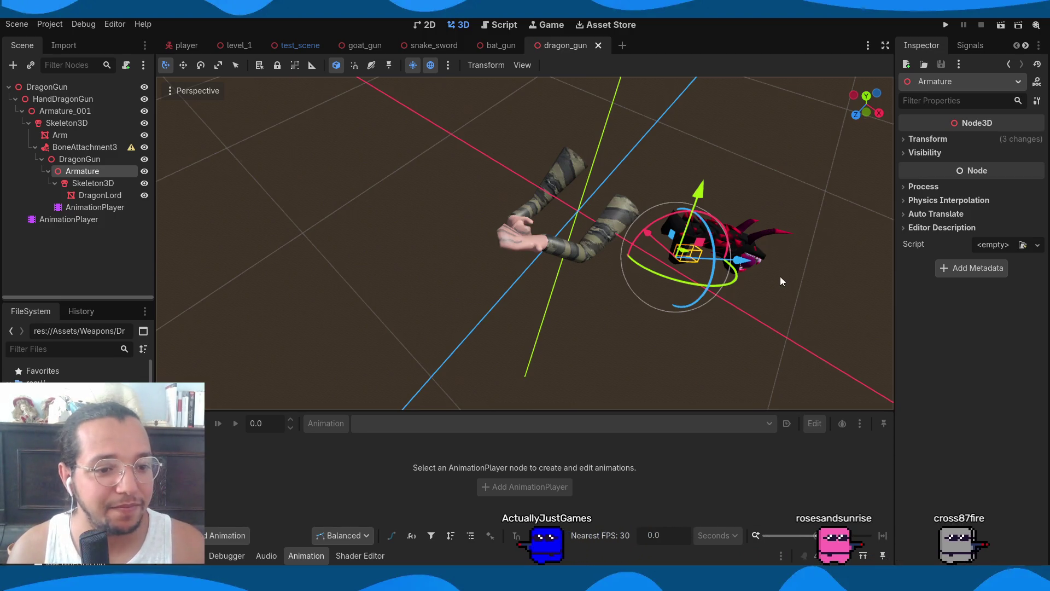
key("g")
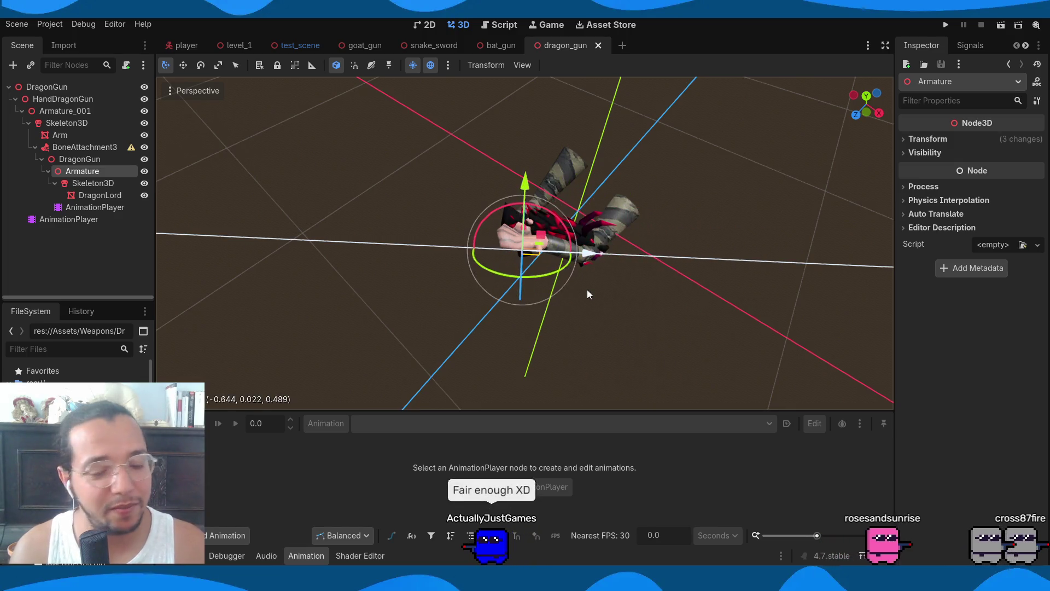
left_click(587, 294)
Rotate the Armature so the gun lines up with the hand's grip
mouse_move(651, 271)
left_mouse_down()
mouse_move(704, 287)
mouse_move(644, 257)
mouse_move(519, 238)
left_mouse_up()
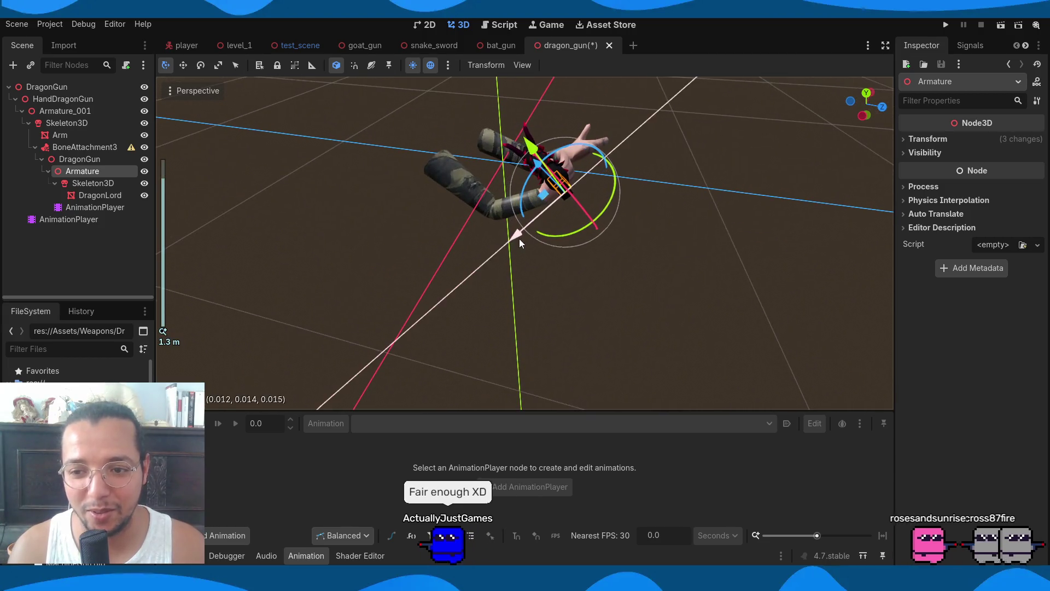
left_click_drag(608, 218, 713, 208)
scroll(560, 192, "up", 3)
mouse_move(560, 192)
left_mouse_down()
mouse_move(568, 240)
mouse_move(491, 196)
mouse_move(569, 143)
left_mouse_up()
scroll(567, 240, "down", 2)
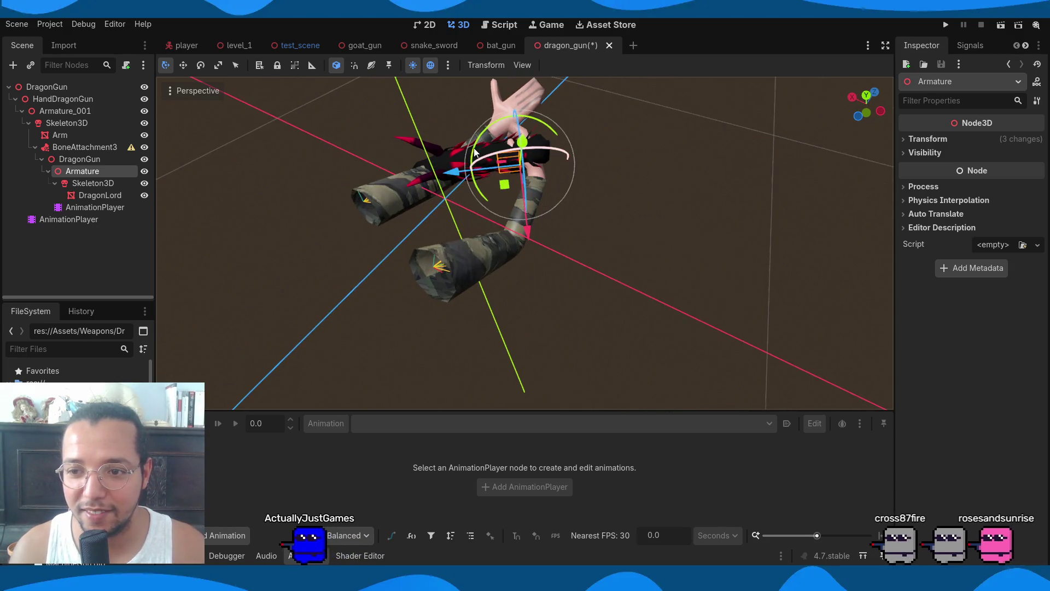
mouse_move(474, 151)
left_mouse_down()
mouse_move(546, 131)
mouse_move(447, 182)
mouse_move(627, 122)
mouse_move(509, 454)
left_mouse_up()
scroll(628, 122, "up", 1)
mouse_move(500, 278)
left_mouse_down()
mouse_move(618, 393)
mouse_move(589, 349)
left_mouse_up()
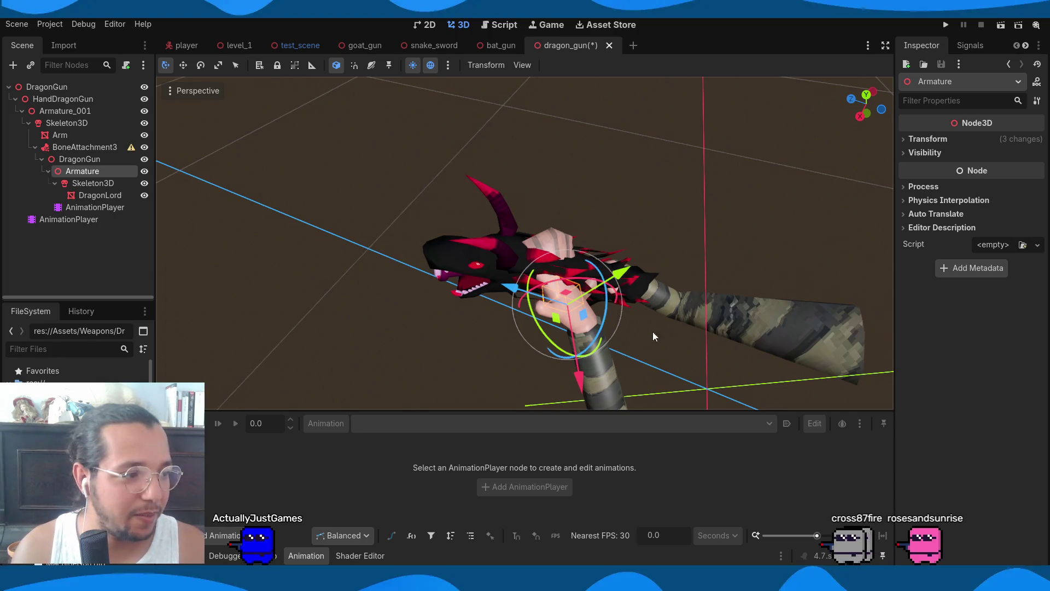
mouse_move(535, 305)
left_mouse_down()
mouse_move(406, 225)
mouse_move(405, 252)
mouse_move(465, 256)
mouse_move(532, 202)
mouse_move(372, 326)
left_mouse_up()
scroll(371, 326, "up", 1)
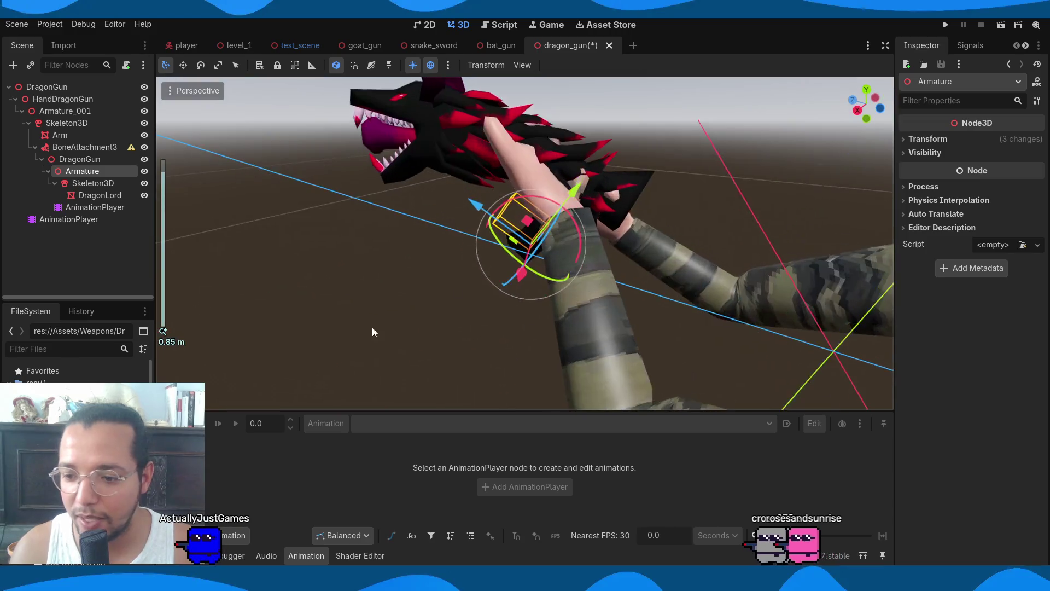
left_click(68, 219)
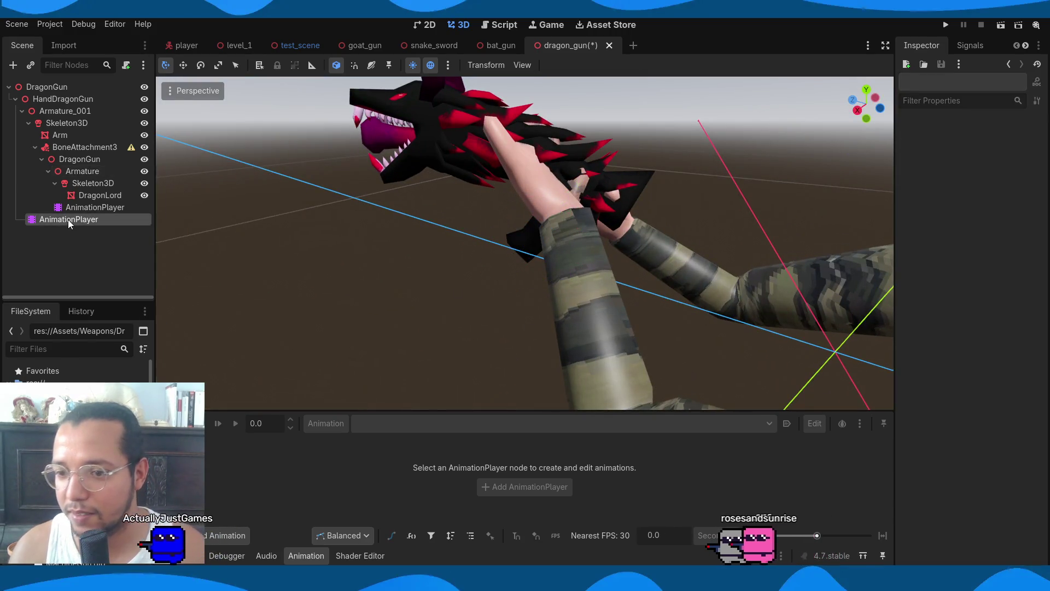
Rename BoneAttachment3 to BoneAttachment3D and save the scene
left_click(99, 146)
left_click(96, 160)
left_click(94, 149)
double_click(94, 151)
key("End")
type("D")
key("Return")
key("ctrl+s")
Nudge the BoneAttachment3D's position so the gun sits in the palm
mouse_move(422, 218)
left_mouse_down()
mouse_move(449, 263)
mouse_move(483, 261)
left_mouse_up()
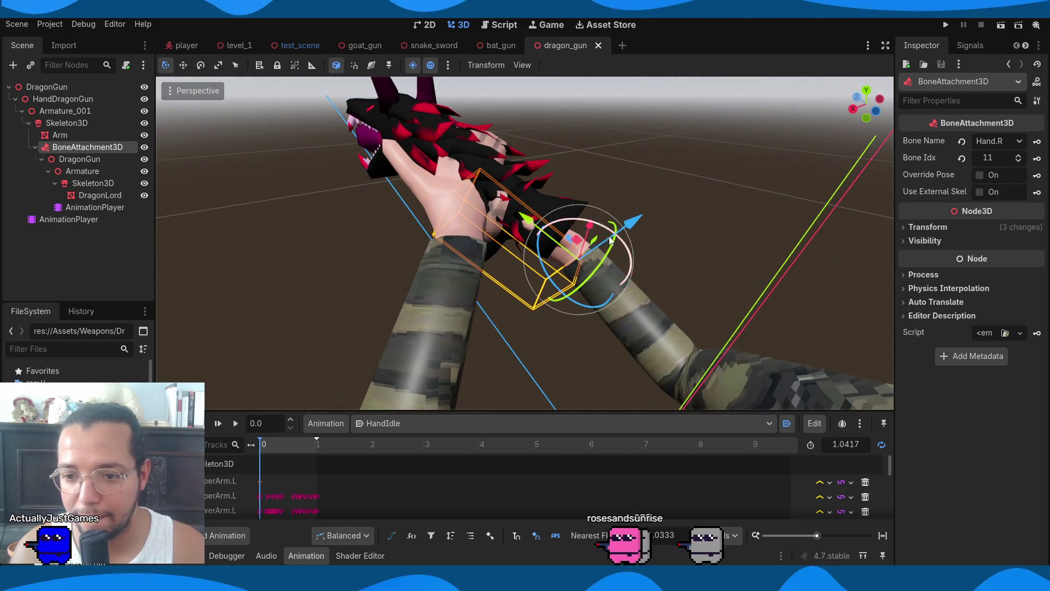
left_click_drag(522, 219, 544, 229)
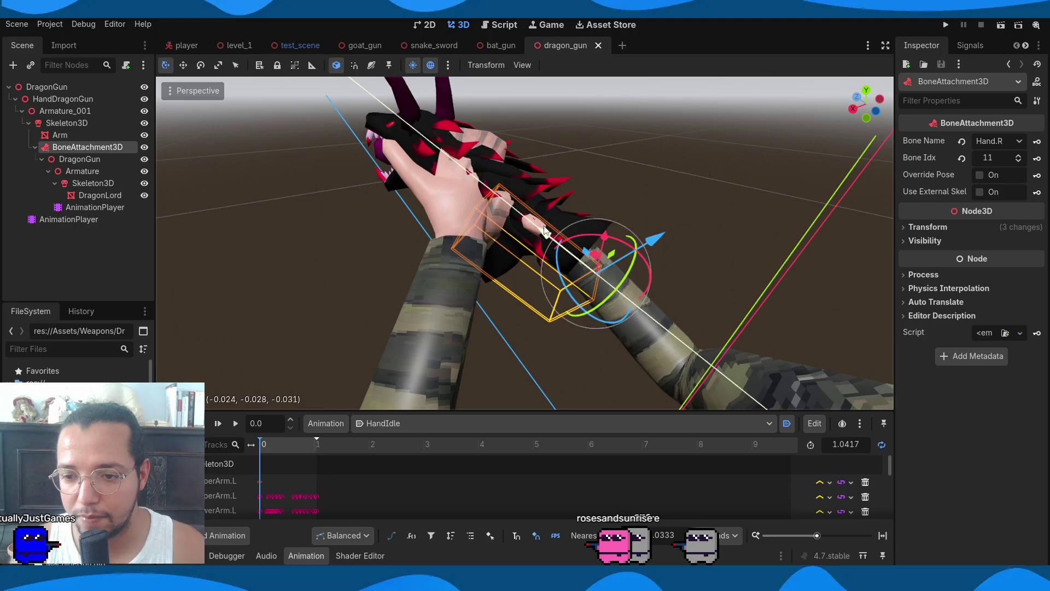
mouse_move(645, 247)
left_mouse_down()
mouse_move(693, 211)
mouse_move(565, 209)
left_mouse_up()
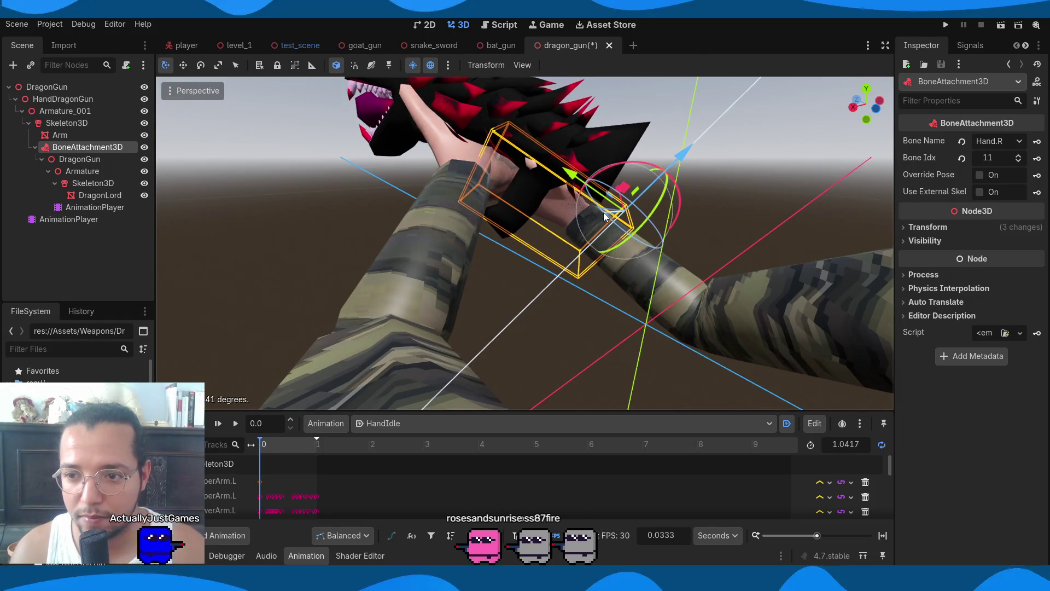
mouse_move(533, 221)
left_mouse_down()
mouse_move(425, 219)
mouse_move(557, 192)
mouse_move(532, 187)
mouse_move(562, 224)
mouse_move(471, 241)
mouse_move(405, 234)
mouse_move(471, 258)
mouse_move(547, 241)
left_mouse_up()
scroll(425, 219, "up", 2)
scroll(564, 216, "up", 2)
left_click_drag(618, 225, 480, 263)
scroll(480, 263, "down", 4)
Preview a later pose of the hand animation around the gun
left_click(670, 321)
mouse_move(670, 321)
left_mouse_down()
mouse_move(552, 300)
mouse_move(626, 300)
mouse_move(635, 317)
left_mouse_up()
scroll(506, 252, "up", 2)
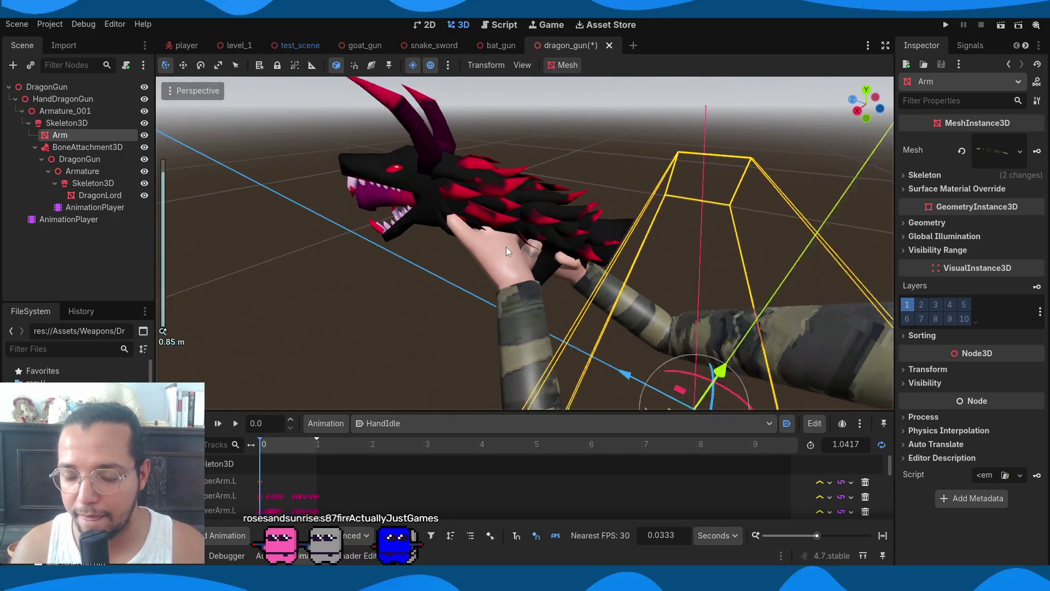
scroll(507, 247, "up", 2)
left_click(266, 444)
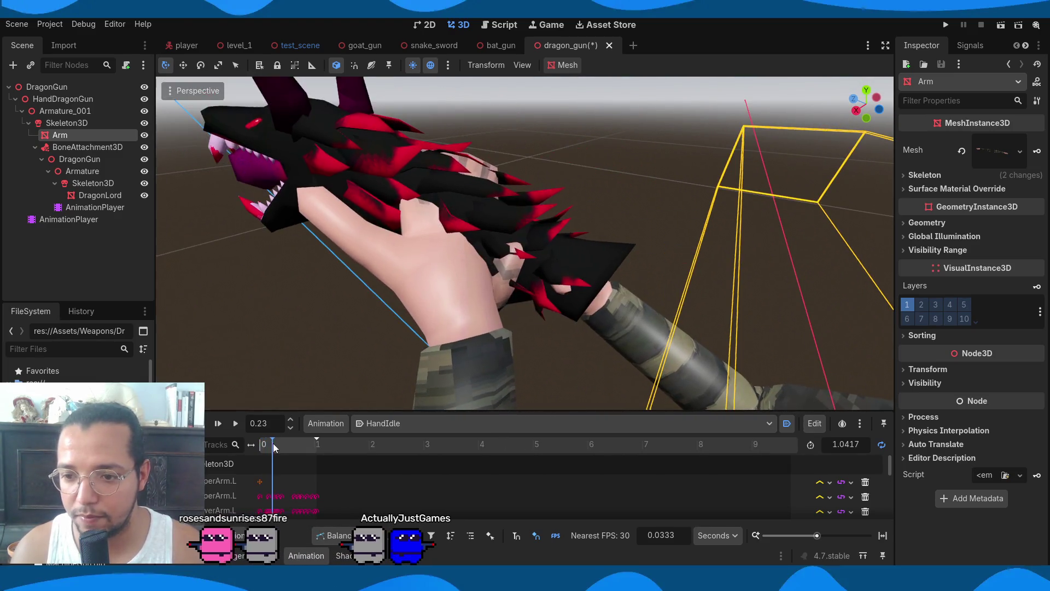
scroll(244, 246, "down", 4)
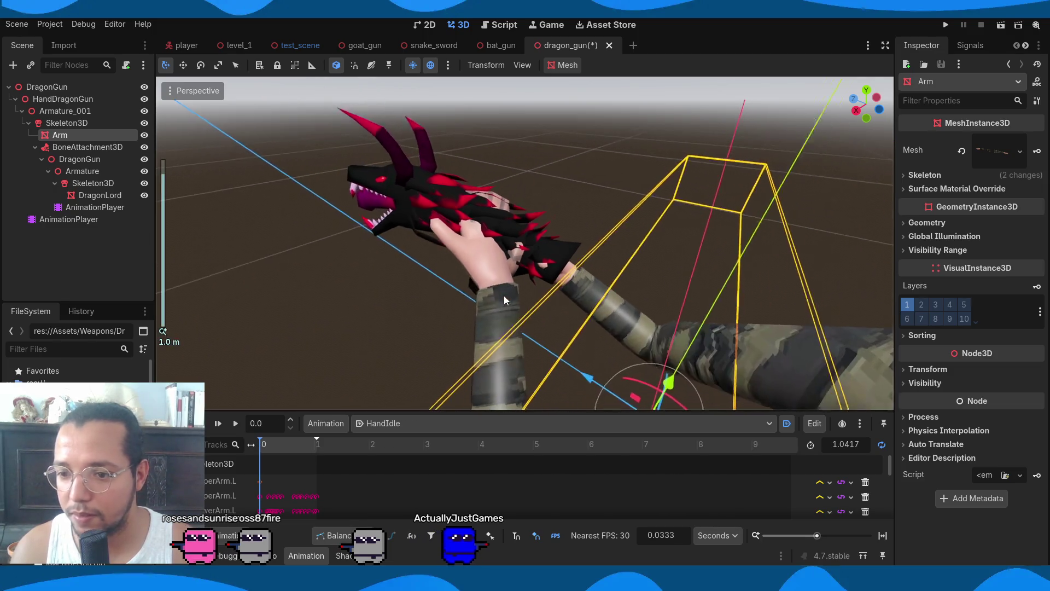
Slide the gun's Armature slightly along its depth axis to fit the hand
left_click(99, 172)
scroll(529, 245, "up", 5)
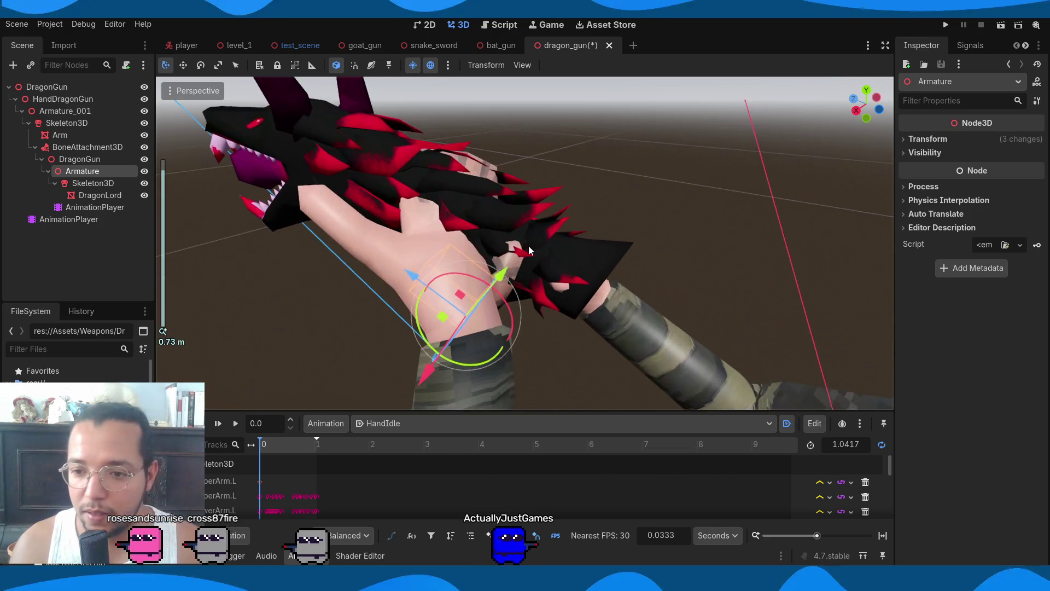
mouse_move(595, 234)
left_mouse_down()
mouse_move(618, 213)
mouse_move(554, 223)
left_mouse_up()
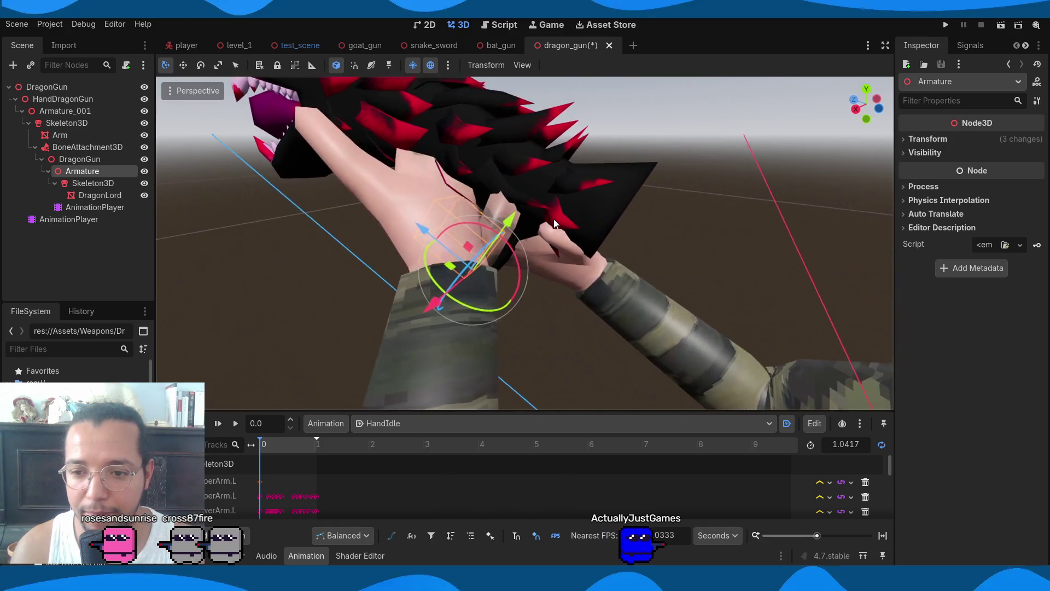
left_click_drag(425, 225, 451, 238)
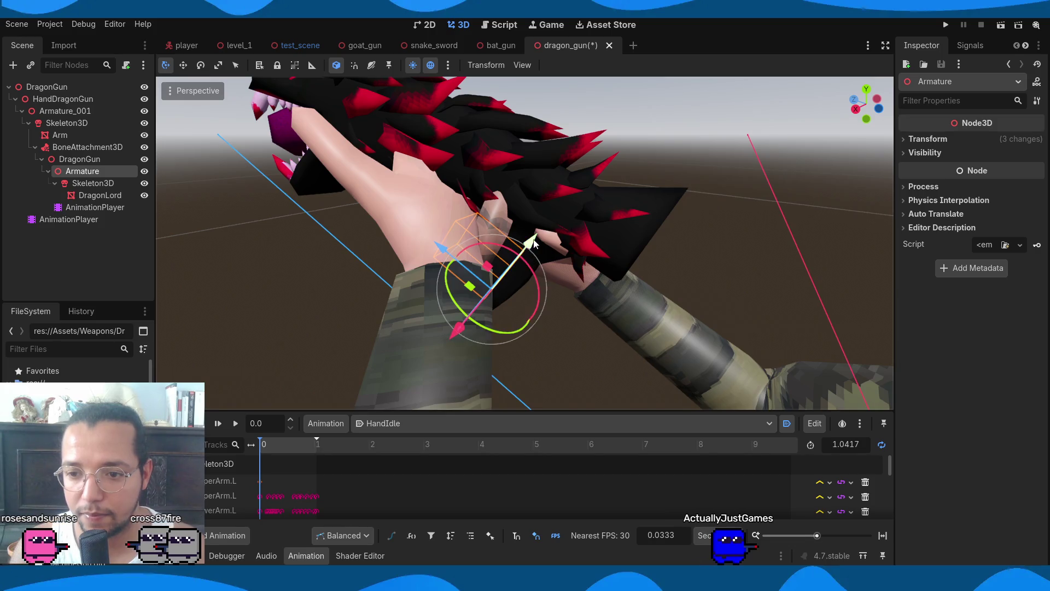
left_click_drag(535, 244, 542, 239)
left_click_drag(461, 323, 468, 320)
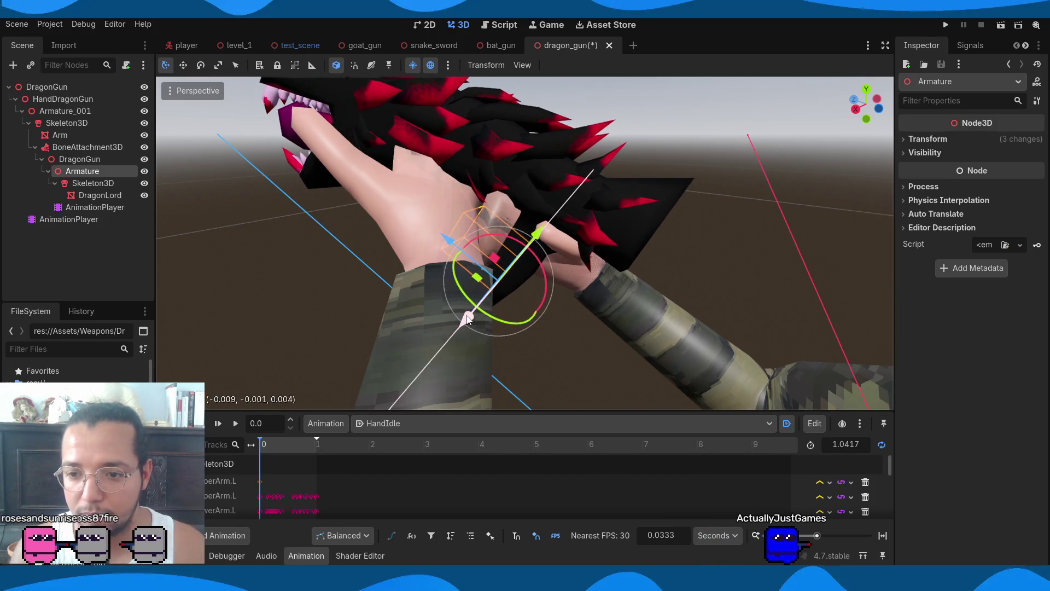
Play HandIdle, stop near 1.0, and rotate the Armature to fit the hands
left_click(93, 212)
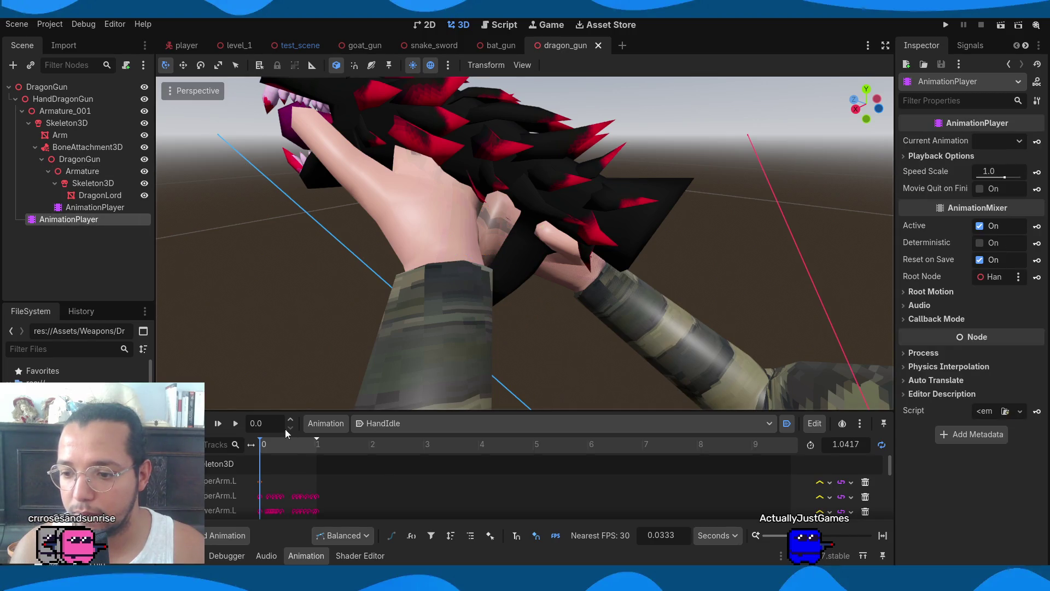
left_click(241, 426)
mouse_move(625, 287)
left_mouse_down()
mouse_move(422, 272)
mouse_move(335, 244)
mouse_move(462, 250)
left_mouse_up()
scroll(363, 248, "up", 3)
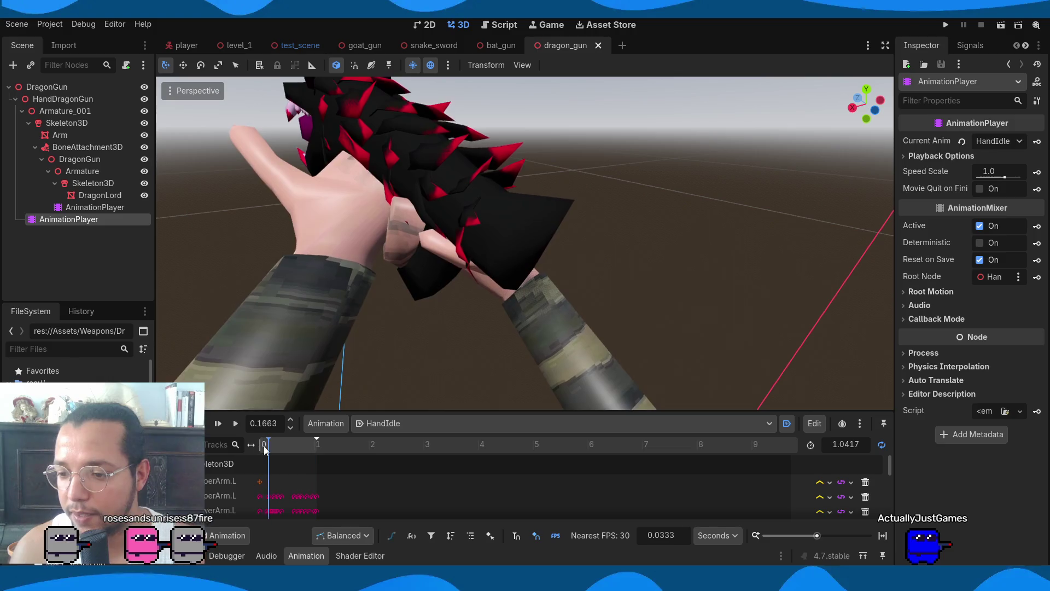
left_click(318, 444)
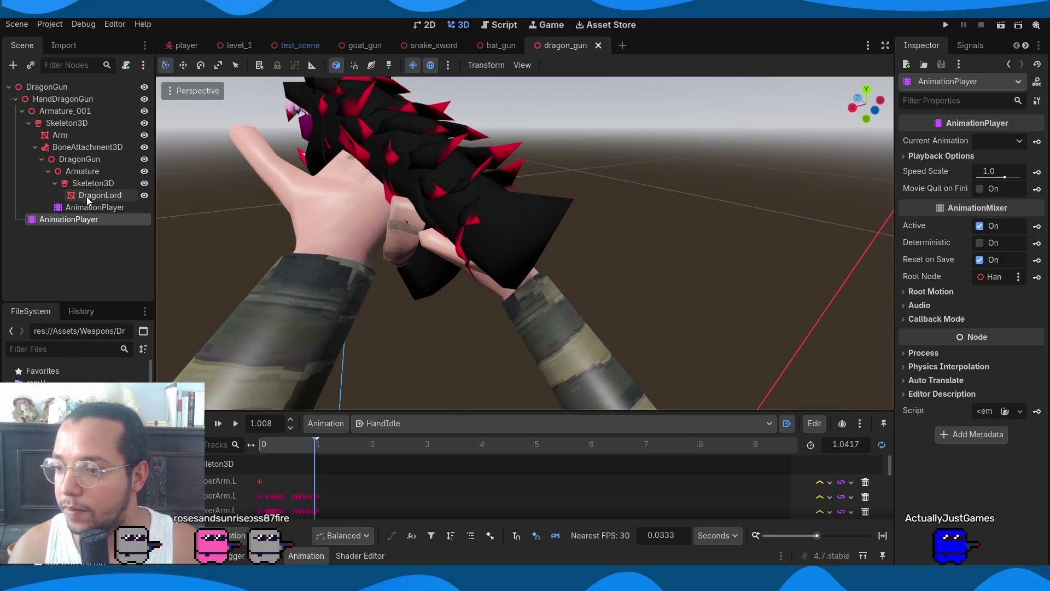
left_click(83, 170)
left_click_drag(408, 316, 419, 319)
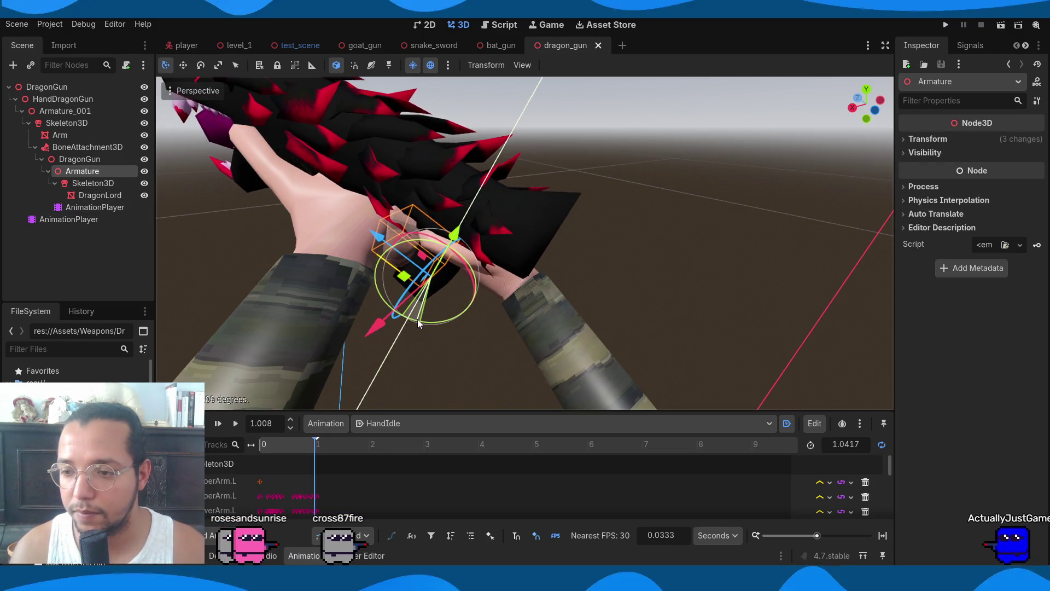
Inspect the gun placement and save the dragon_gun scene
scroll(402, 223, "down", 5)
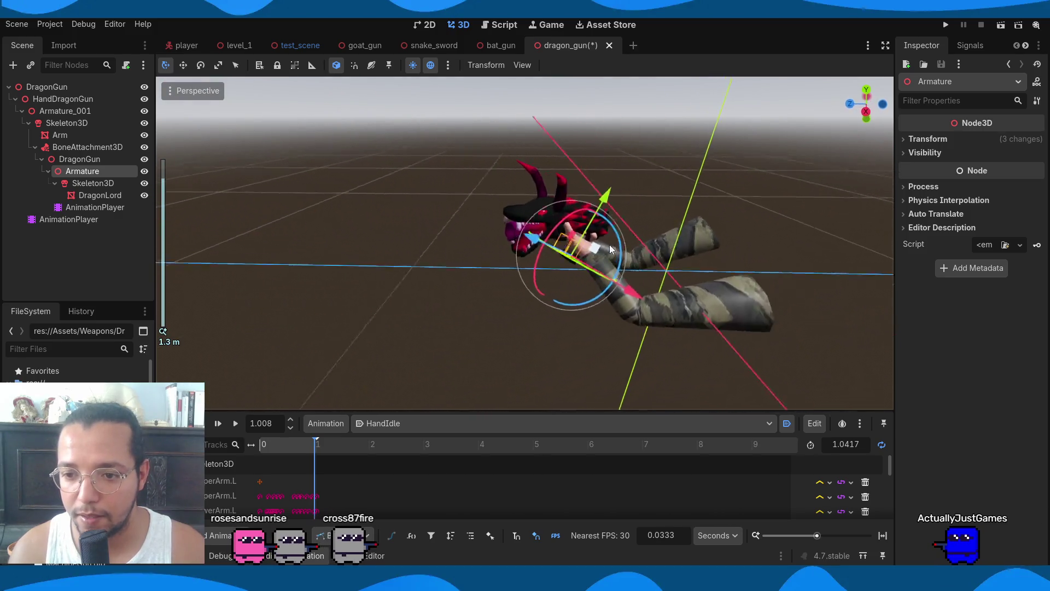
scroll(639, 155, "up", 6)
mouse_move(639, 155)
left_mouse_down()
mouse_move(565, 178)
mouse_move(409, 178)
mouse_move(432, 178)
left_mouse_up()
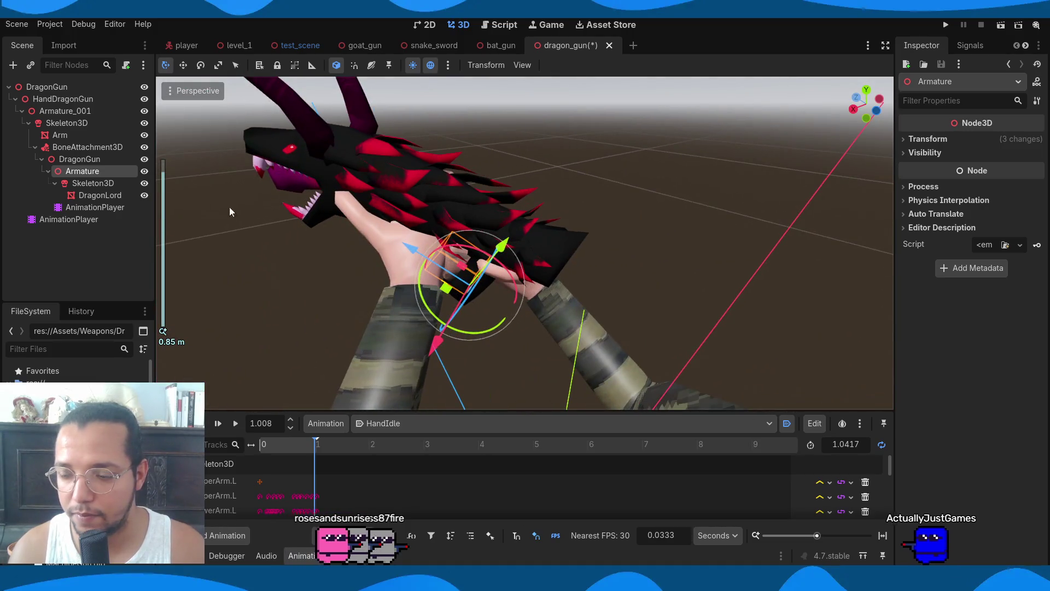
key("ctrl+s")
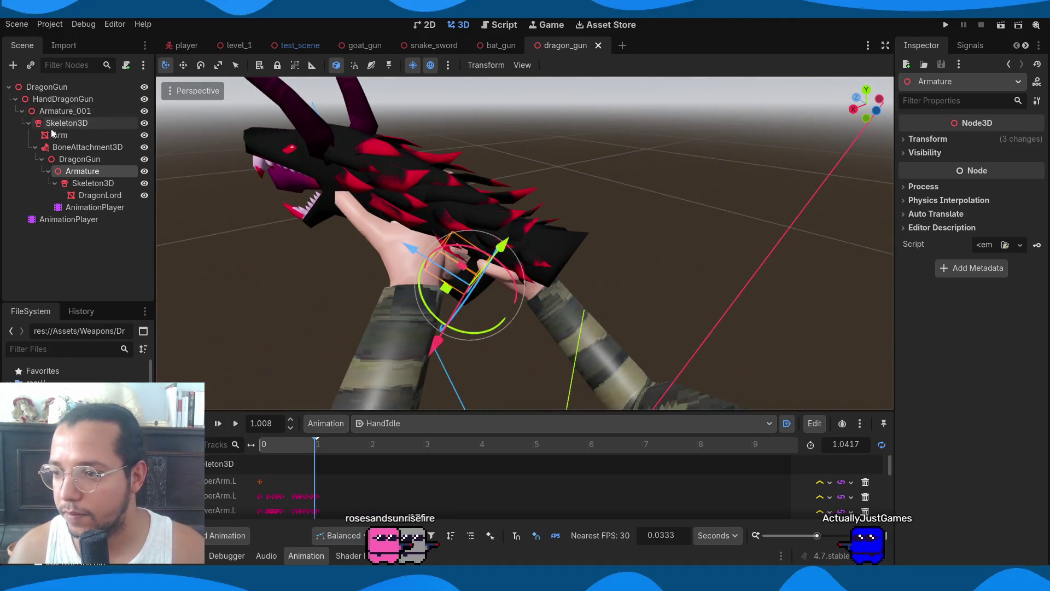
Replay HandIdle, shift the gun Armature slightly along X, and save again
left_click(232, 423)
left_click_drag(416, 295, 470, 295)
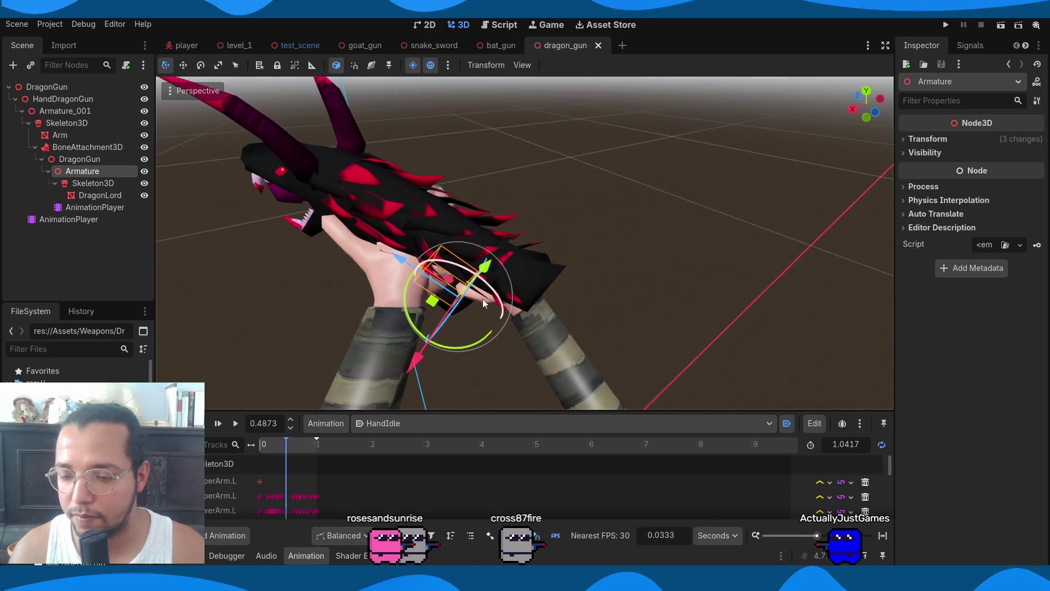
left_click(409, 366)
left_click_drag(409, 366, 411, 363)
mouse_move(547, 295)
left_mouse_down()
mouse_move(541, 239)
mouse_move(427, 261)
mouse_move(515, 298)
mouse_move(605, 294)
left_mouse_up()
key("ctrl+s")
Switch to the player scene
scroll(698, 268, "down", 3)
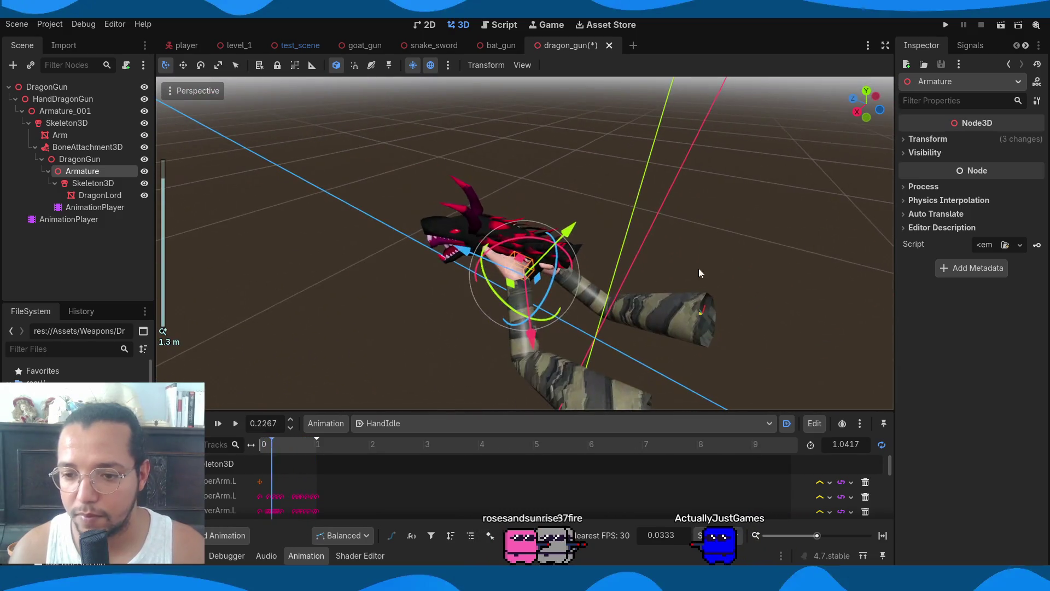
scroll(428, 254, "up", 2)
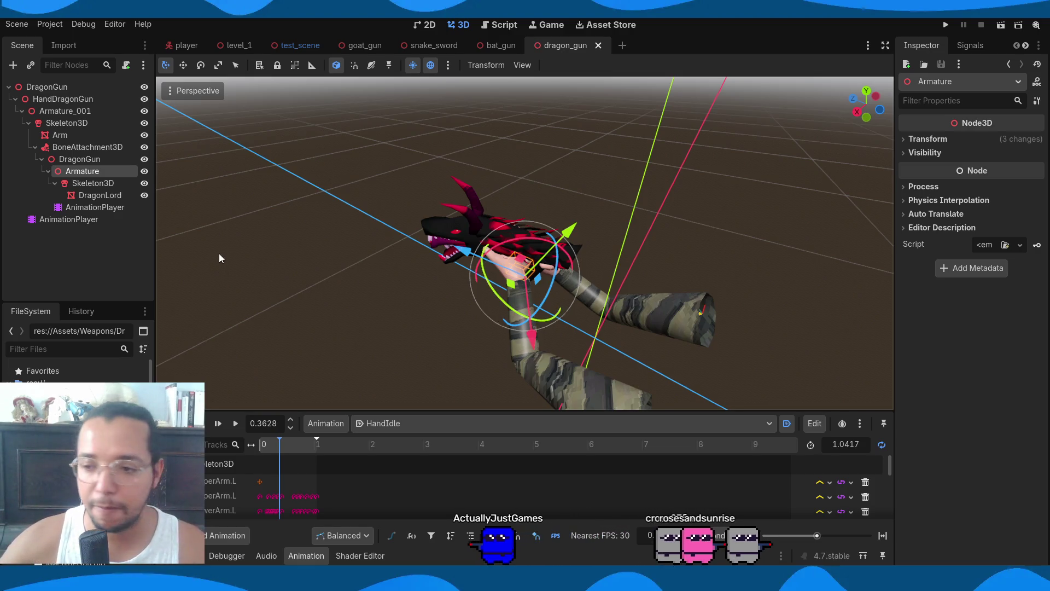
left_click(181, 45)
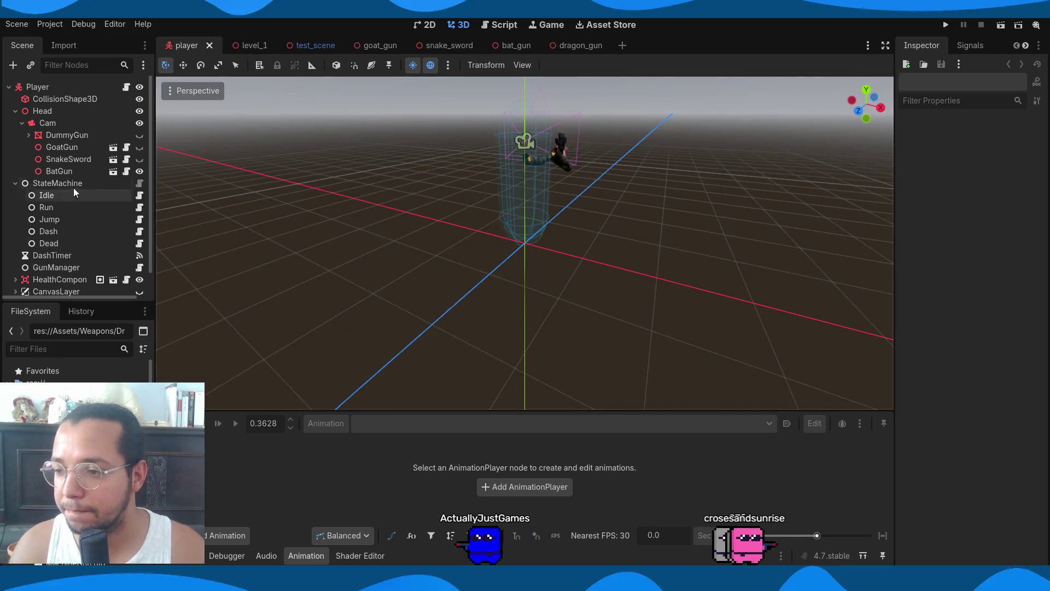
Toggle BatGun's visibility off, then select the DummyGun node
left_click(140, 171)
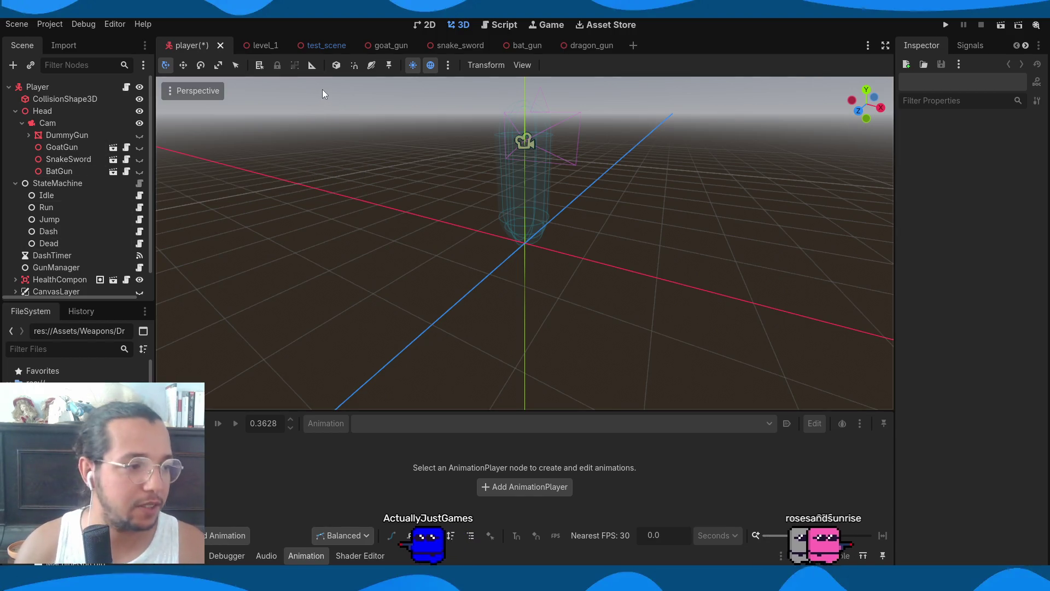
left_click(75, 139)
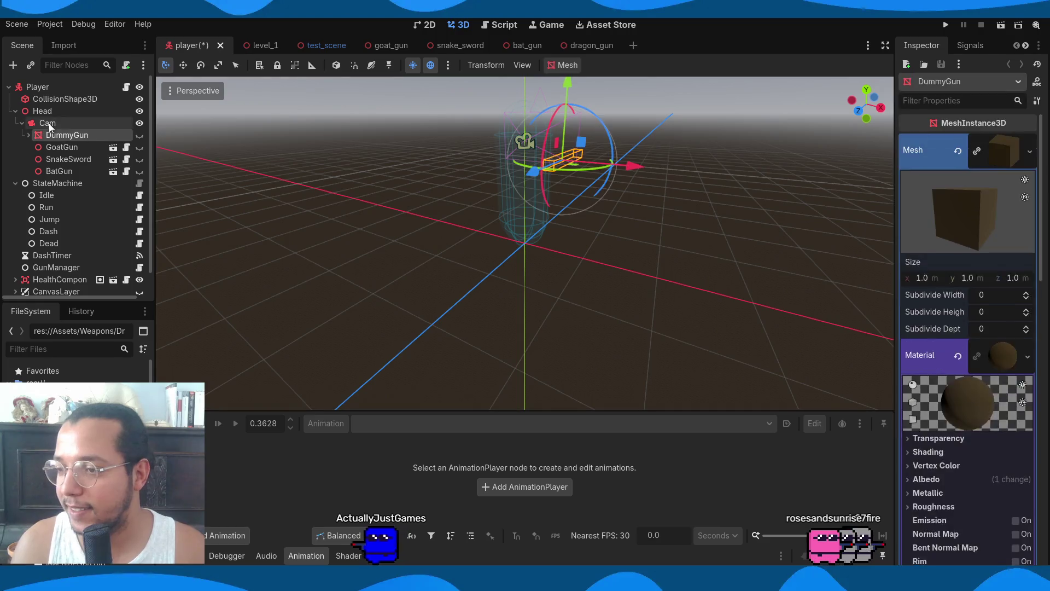
Instance dragon_gun.tscn under the Cam node, finding it by searching 'drago'
left_click(48, 123)
key("ctrl+a")
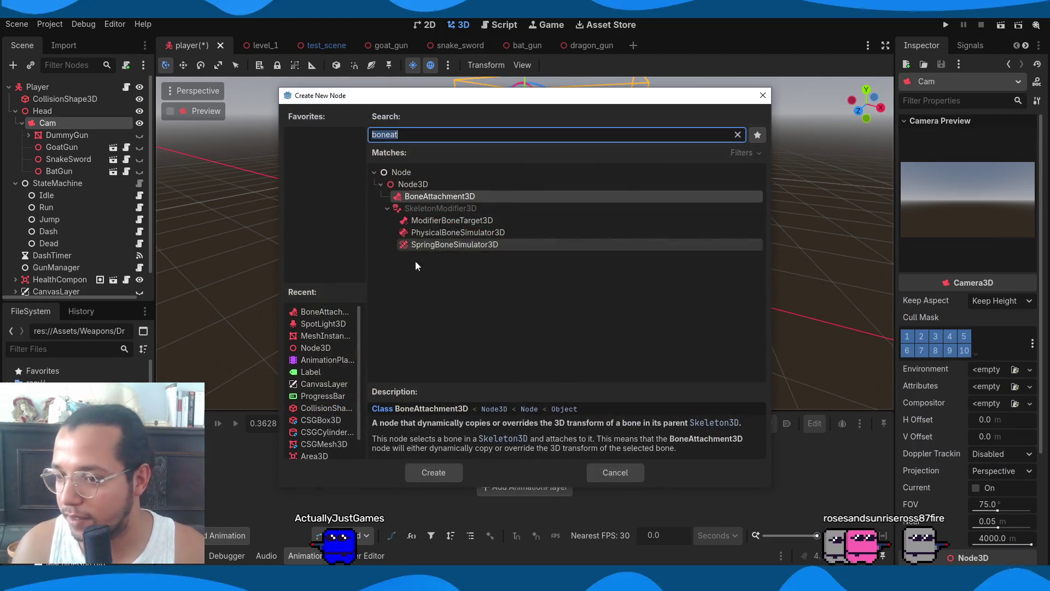
left_click(762, 98)
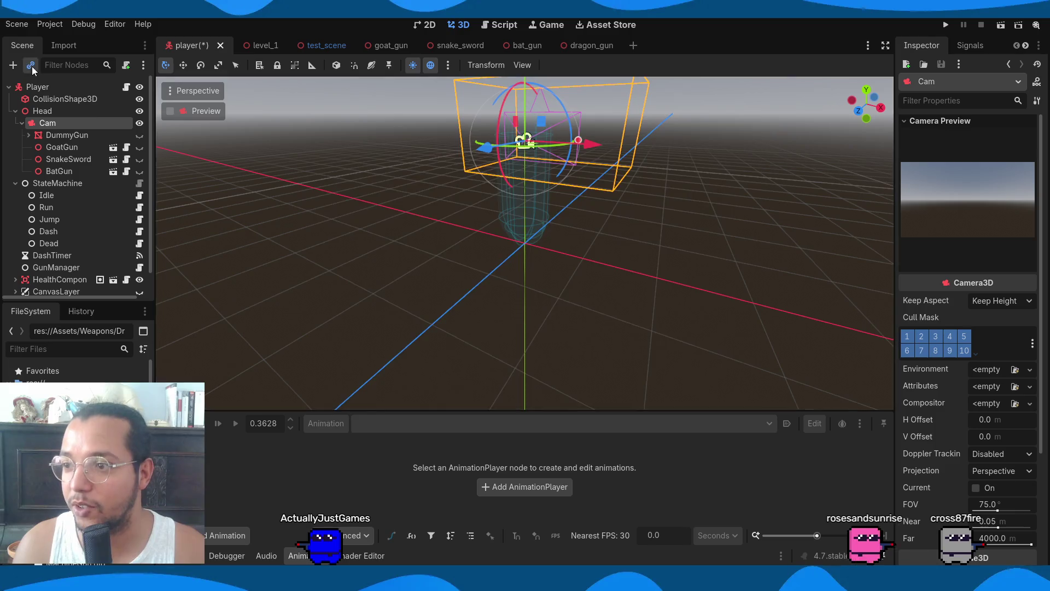
left_click(31, 66)
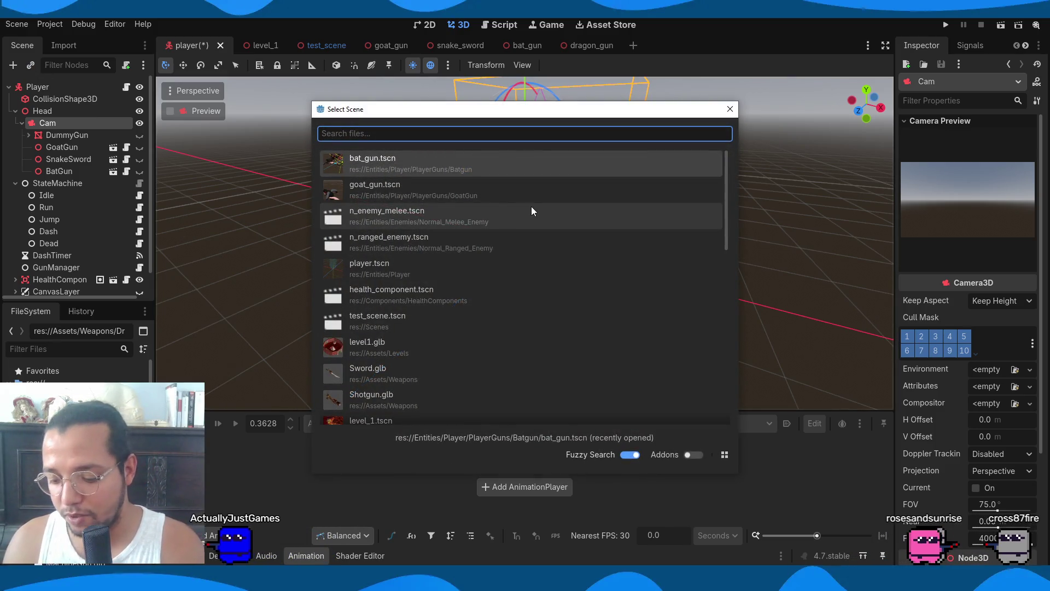
type("drago")
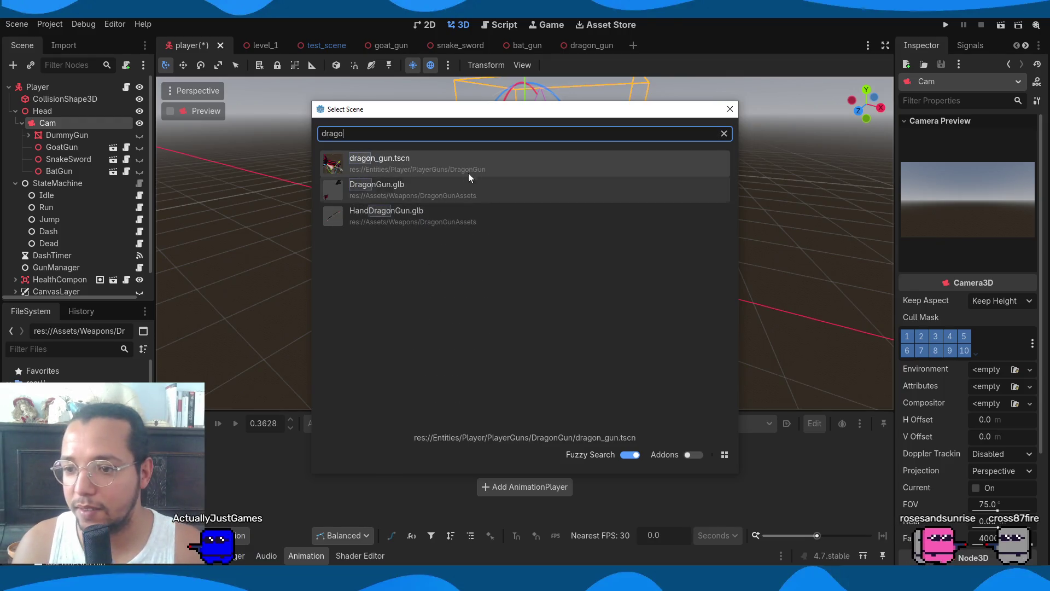
double_click(467, 163)
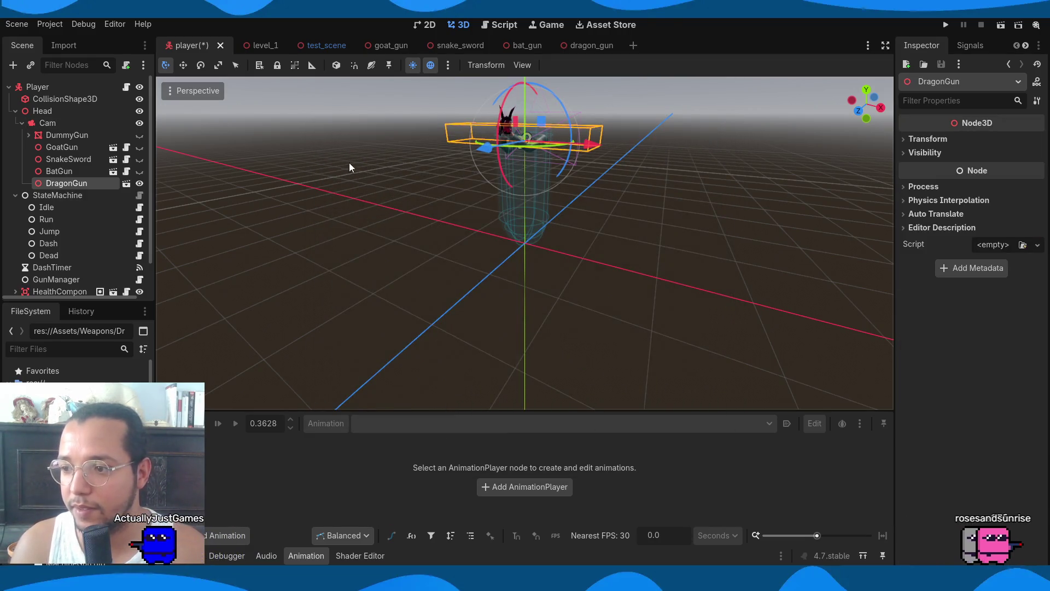
left_click(71, 126)
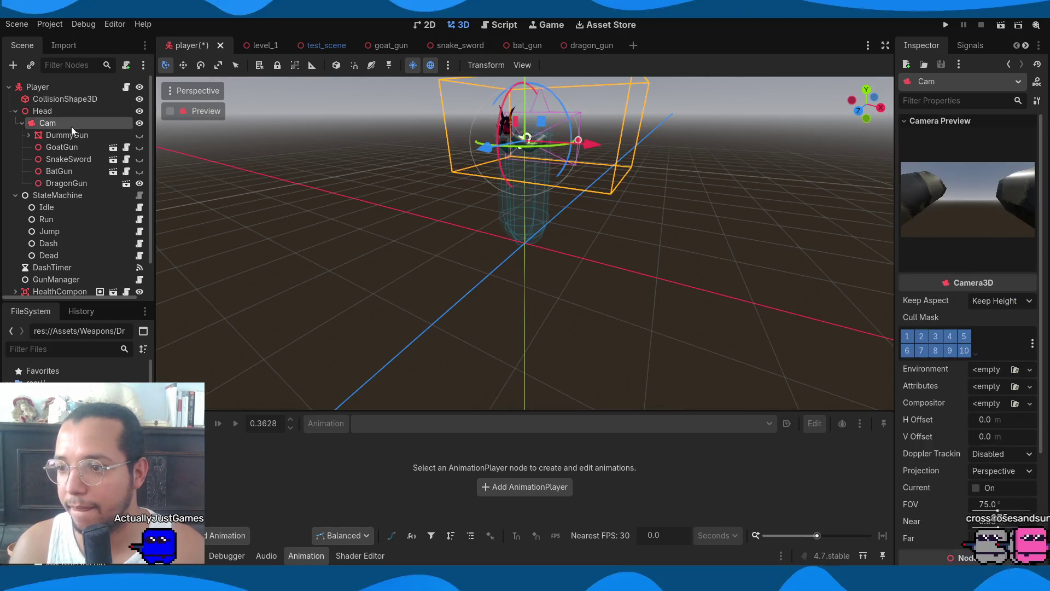
Preview through the player camera and set DragonGun's Y rotation to 180°
left_click(171, 111)
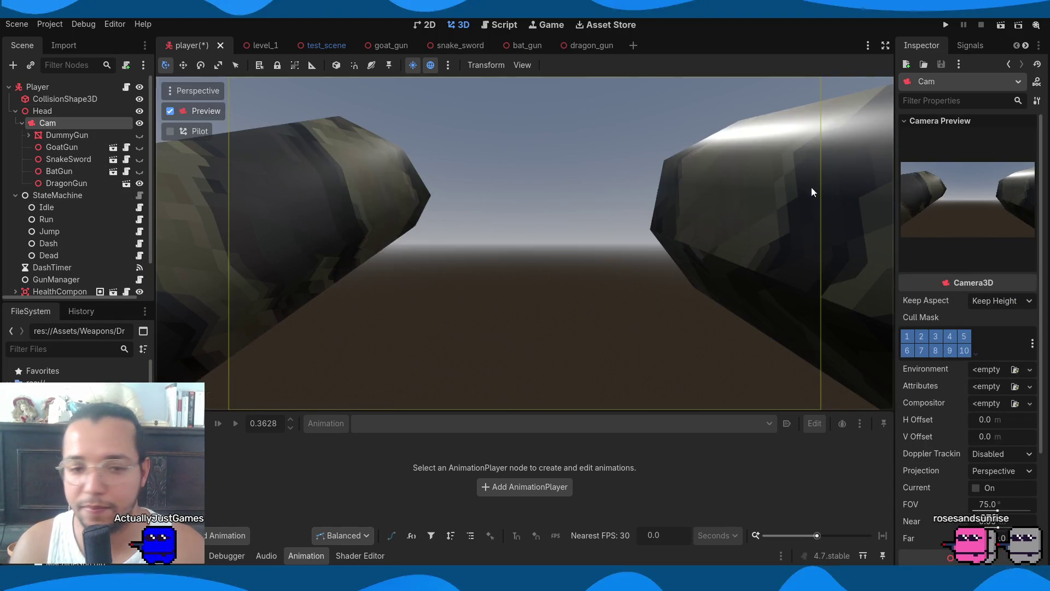
left_click(66, 183)
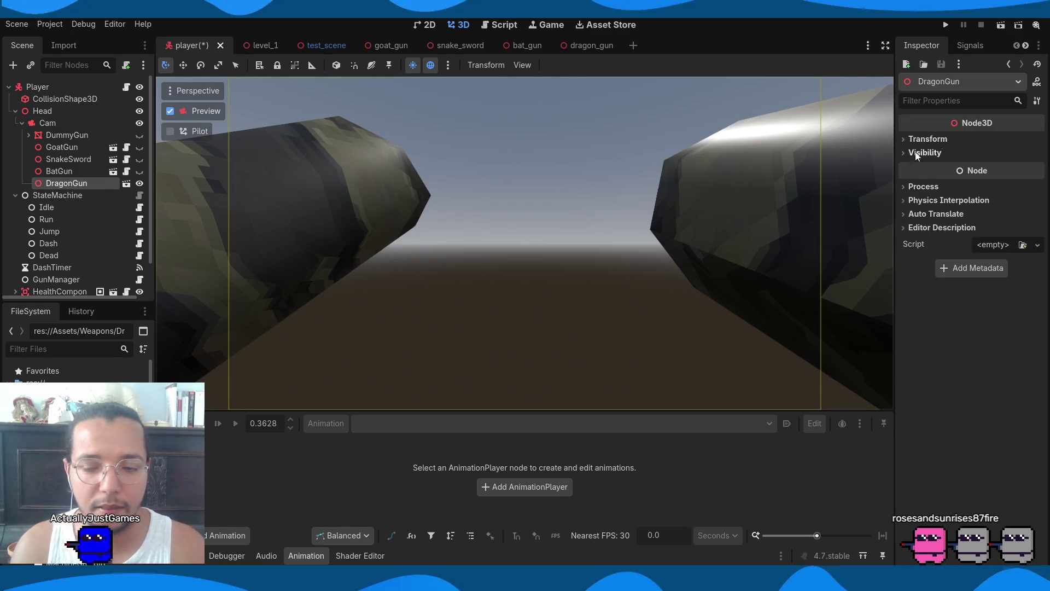
left_click(139, 147)
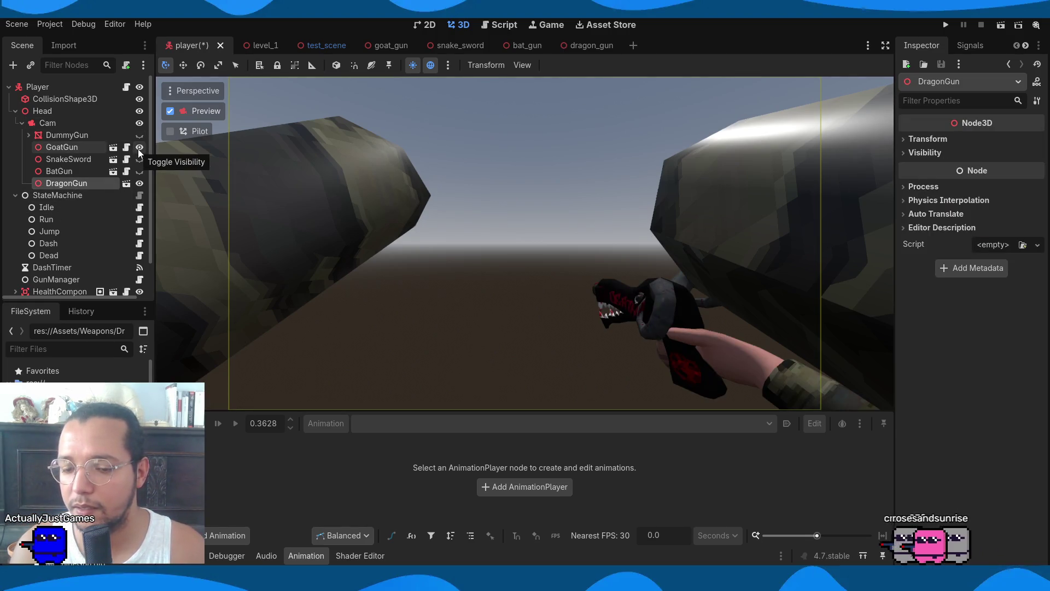
left_click(969, 153)
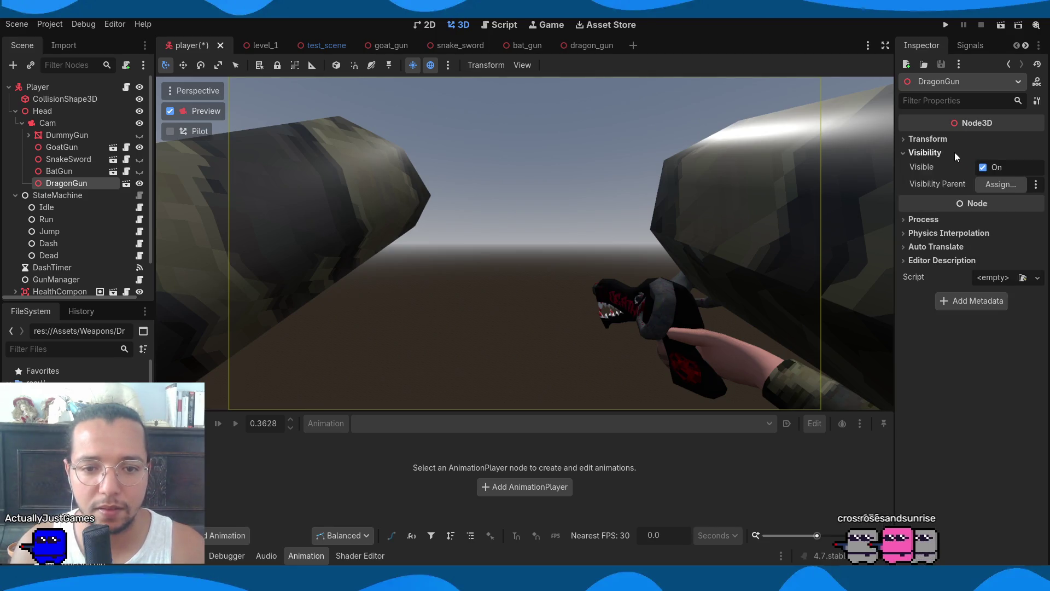
left_click(954, 152)
left_click(950, 140)
left_click(974, 202)
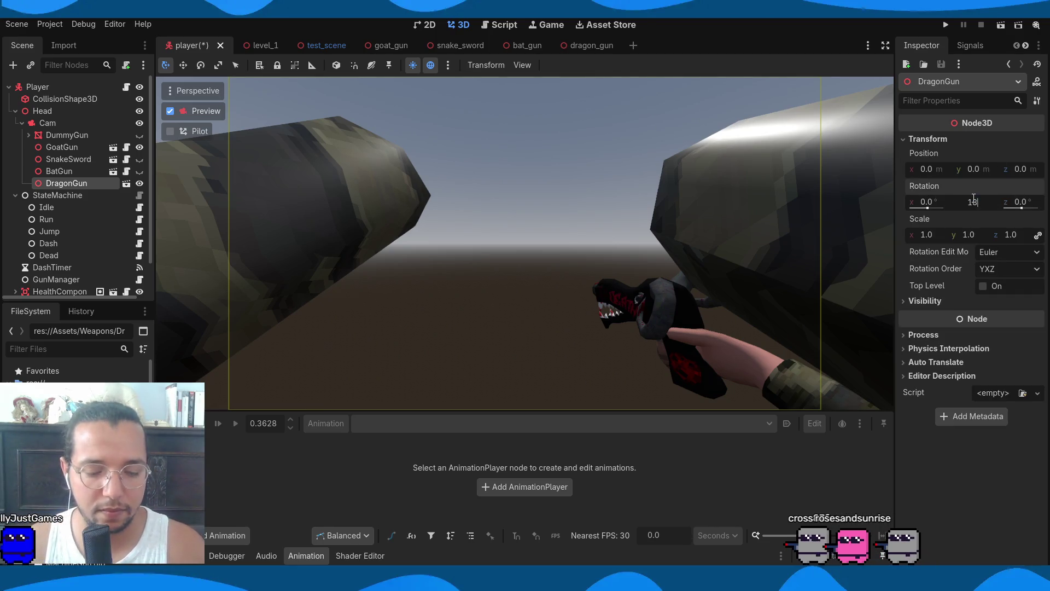
type("0")
key("Return")
Position DragonGun at 0.24, -0.28, -0.1, save, and compare it against GoatGun
mouse_move(992, 169)
left_mouse_down()
mouse_move(955, 168)
mouse_move(1008, 172)
left_mouse_up()
mouse_move(929, 169)
left_mouse_down()
mouse_move(978, 183)
mouse_move(918, 169)
mouse_move(1017, 173)
left_mouse_up()
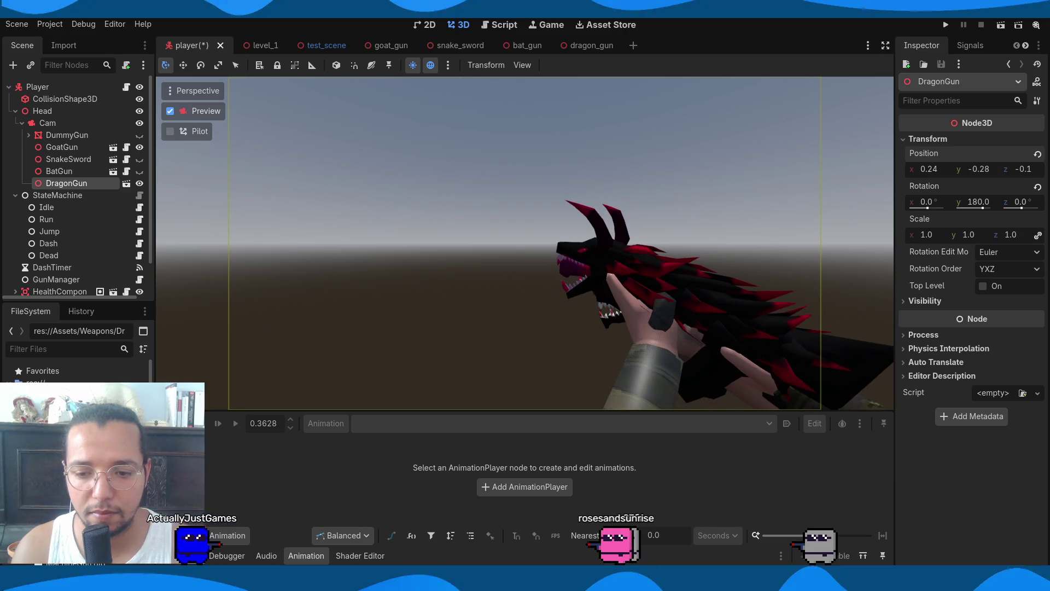
key("ctrl+s")
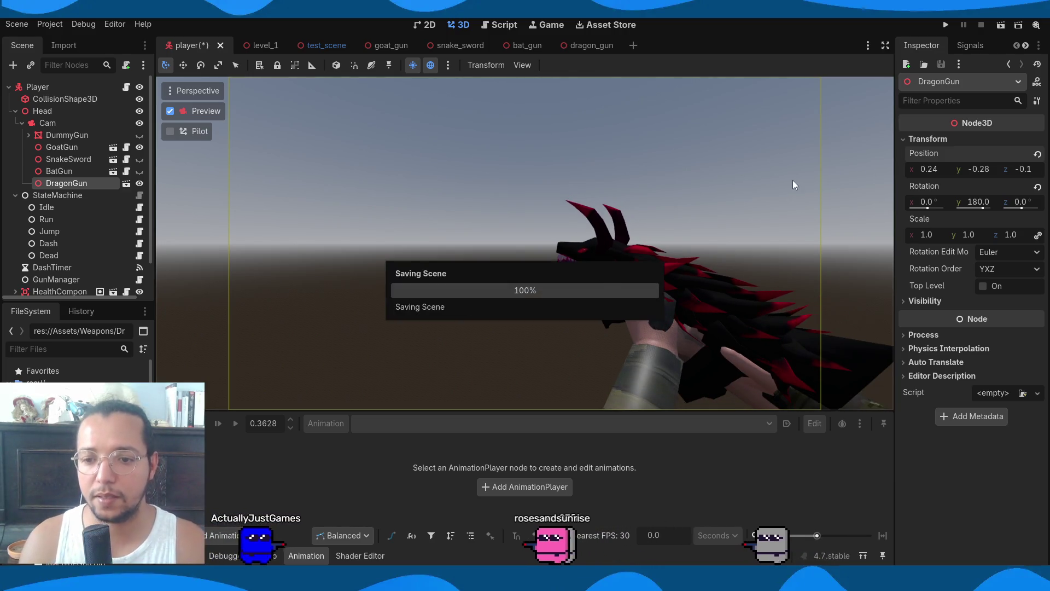
left_click(140, 182)
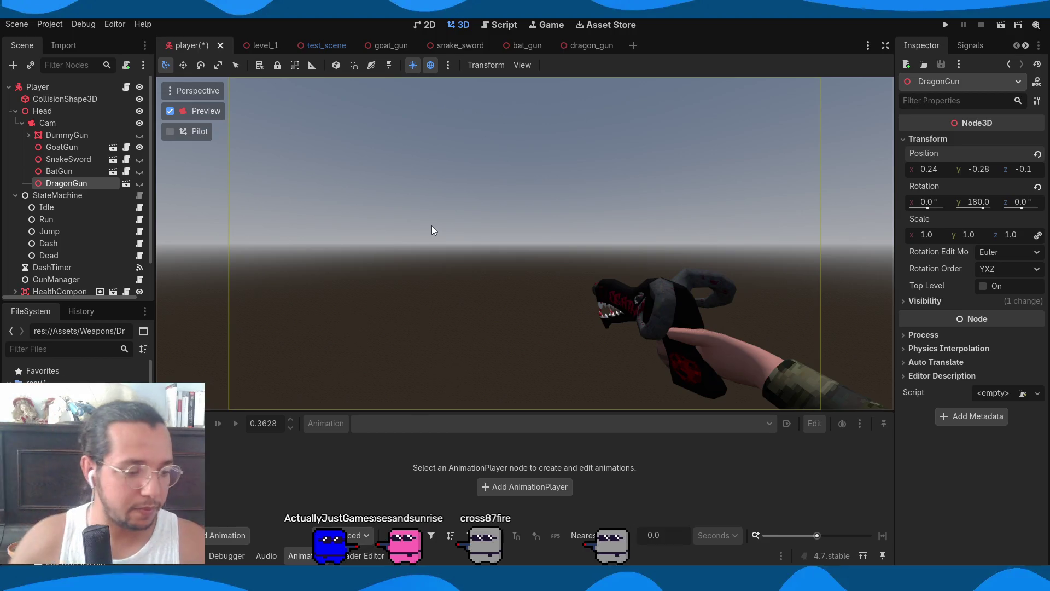
left_click(139, 147)
left_click(140, 183)
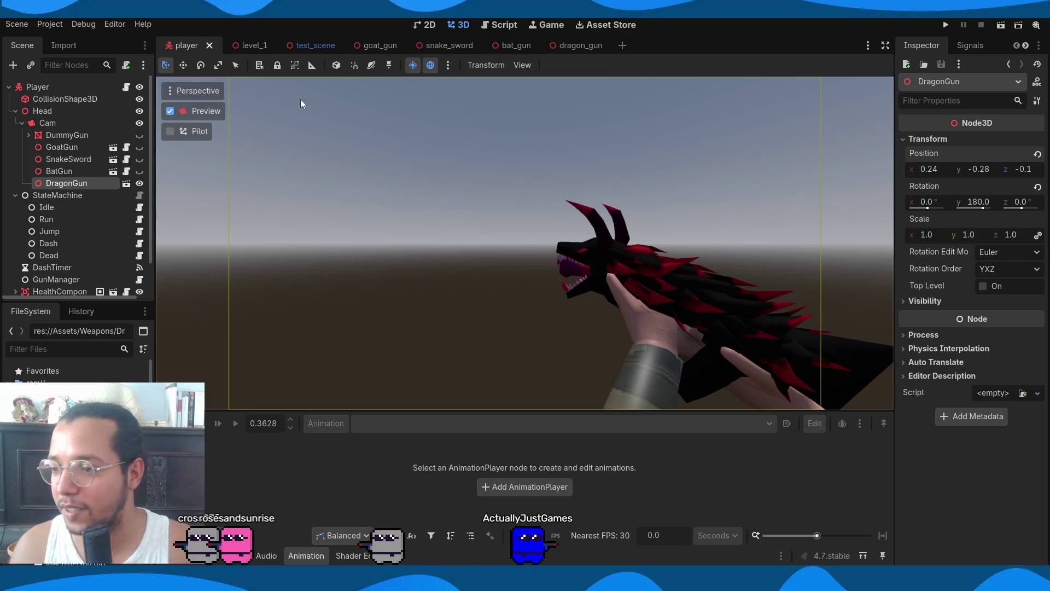
Attach a new dragon_gun.gd script to DragonGun, leaving only 'extends Node3D'
left_click(577, 45)
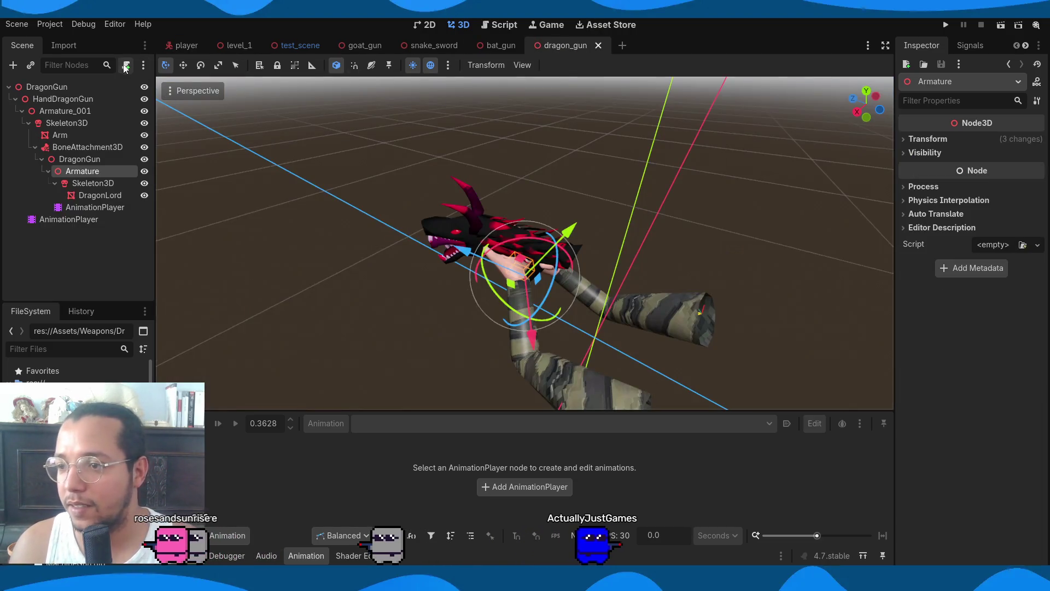
left_click(96, 88)
left_click(126, 66)
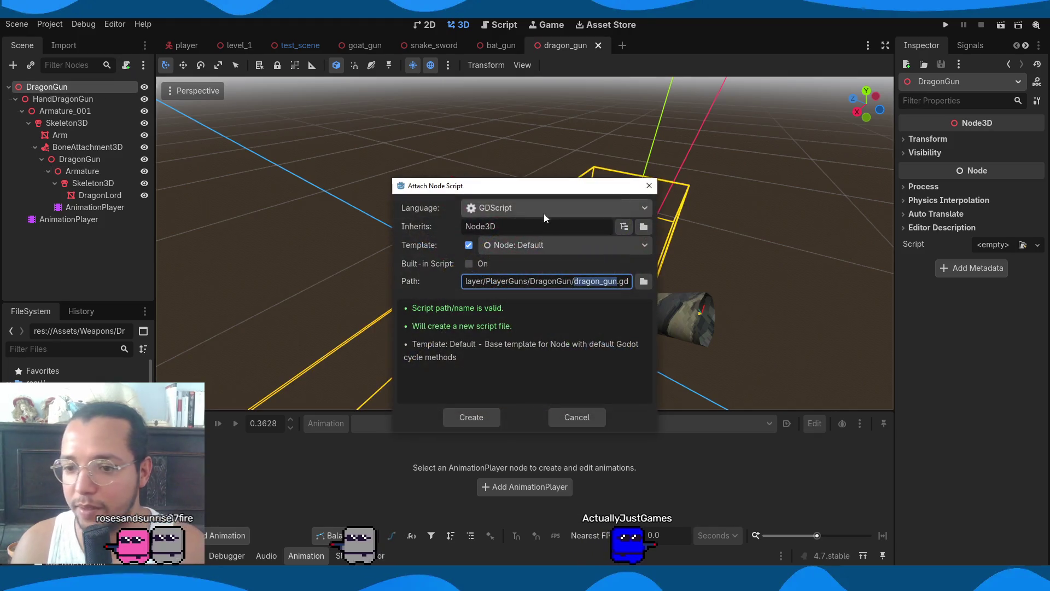
left_click(471, 418)
left_click_drag(465, 228, 312, 104)
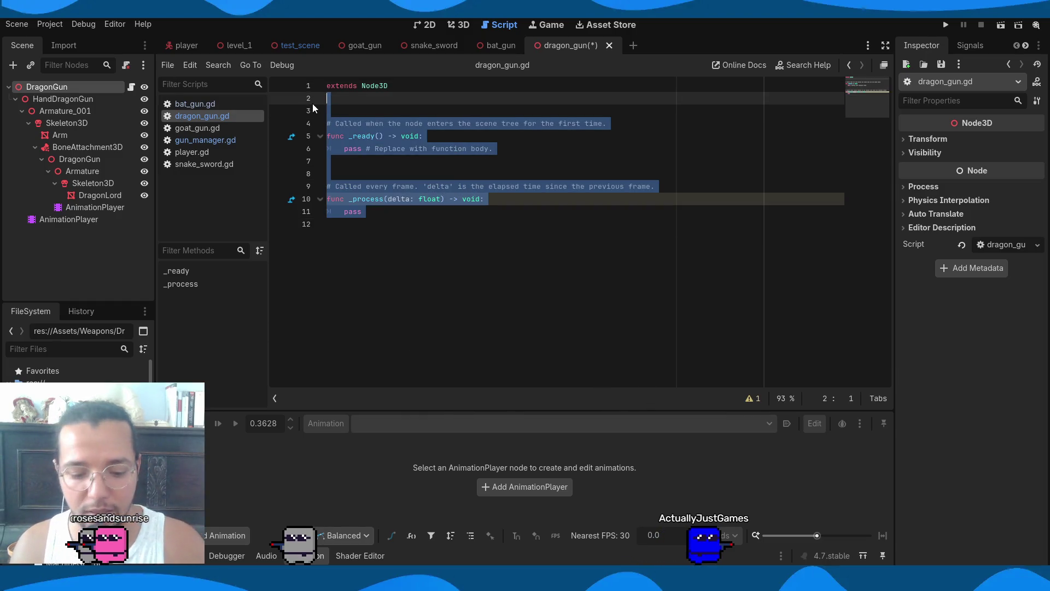
key("BackSpace")
Rename the animation players to GunAnimation and HandAnimation
double_click(117, 209)
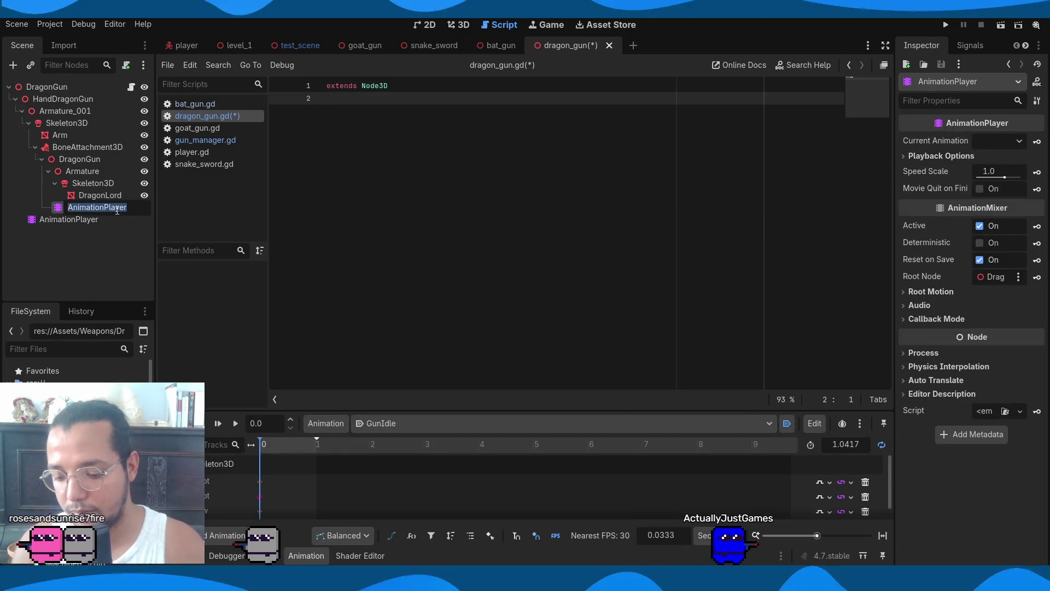
type("GunAnimation")
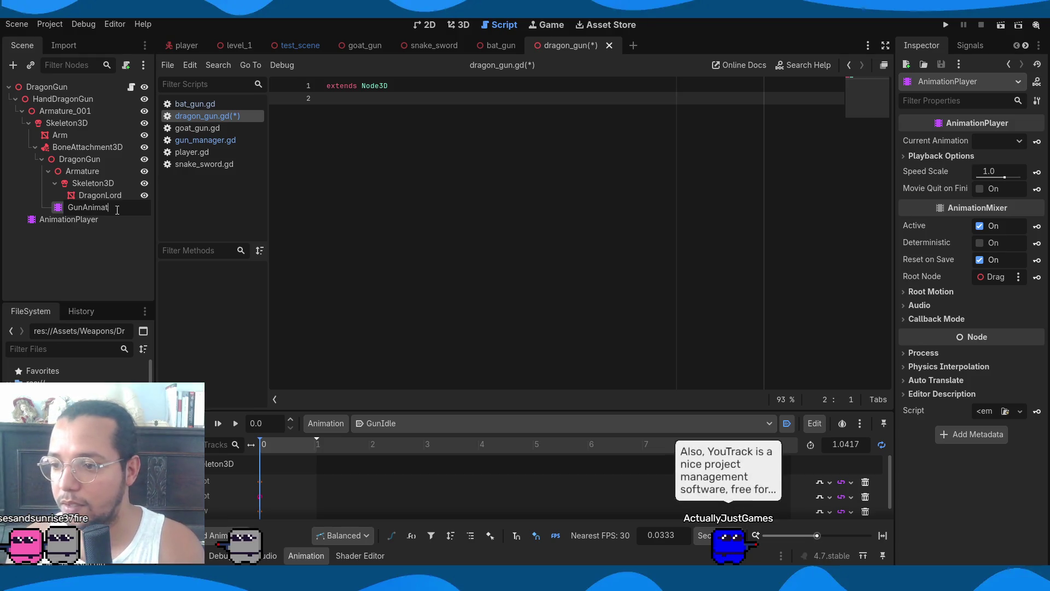
key("Return")
double_click(87, 222)
type("Hand")
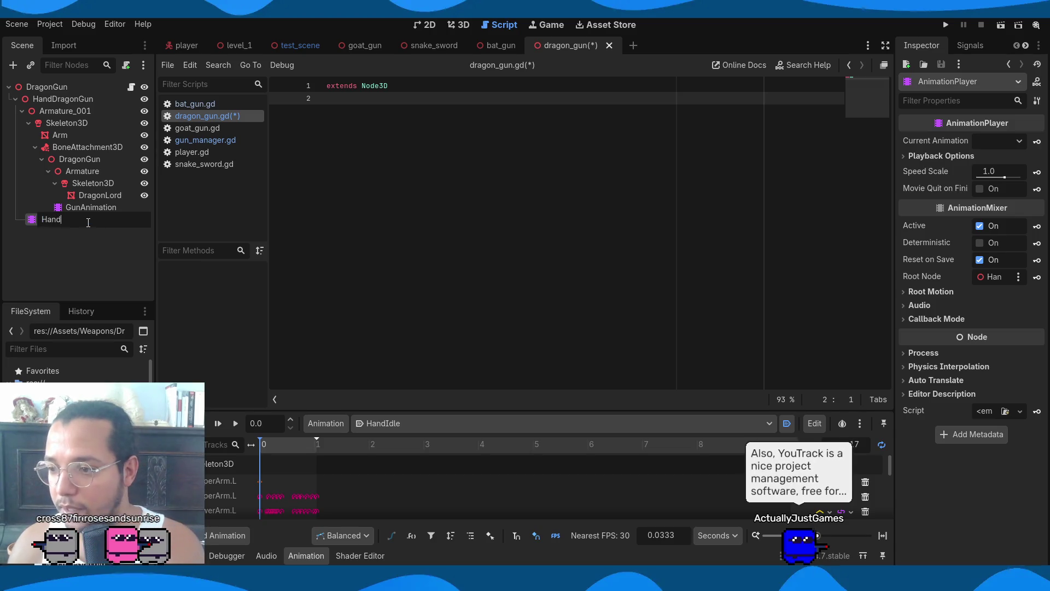
key("Return")
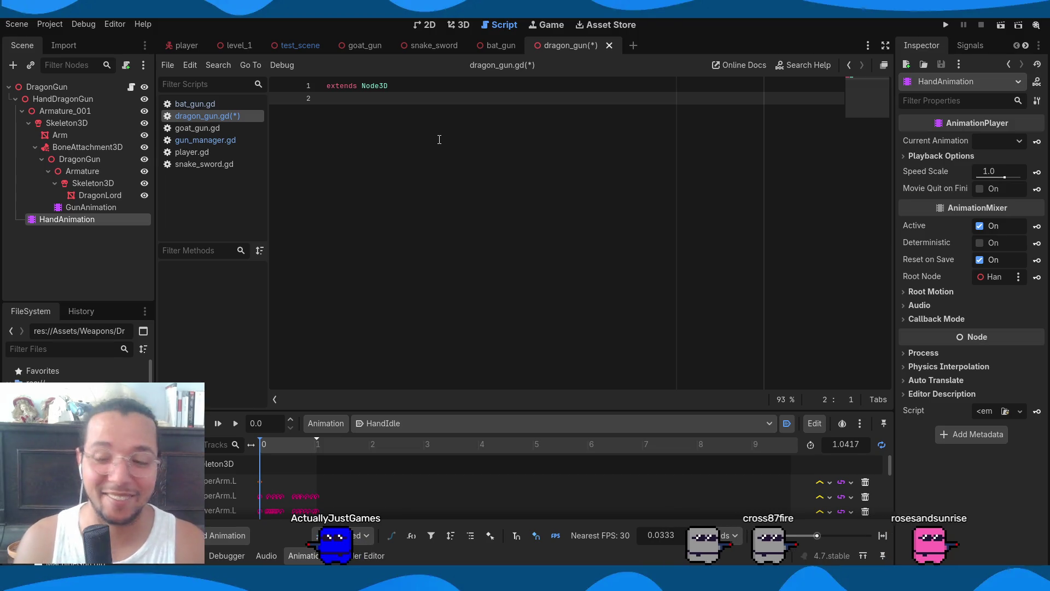
Save the dragon_gun scene with its GunAnimation and HandAnimation nodes
key("ctrl+s")
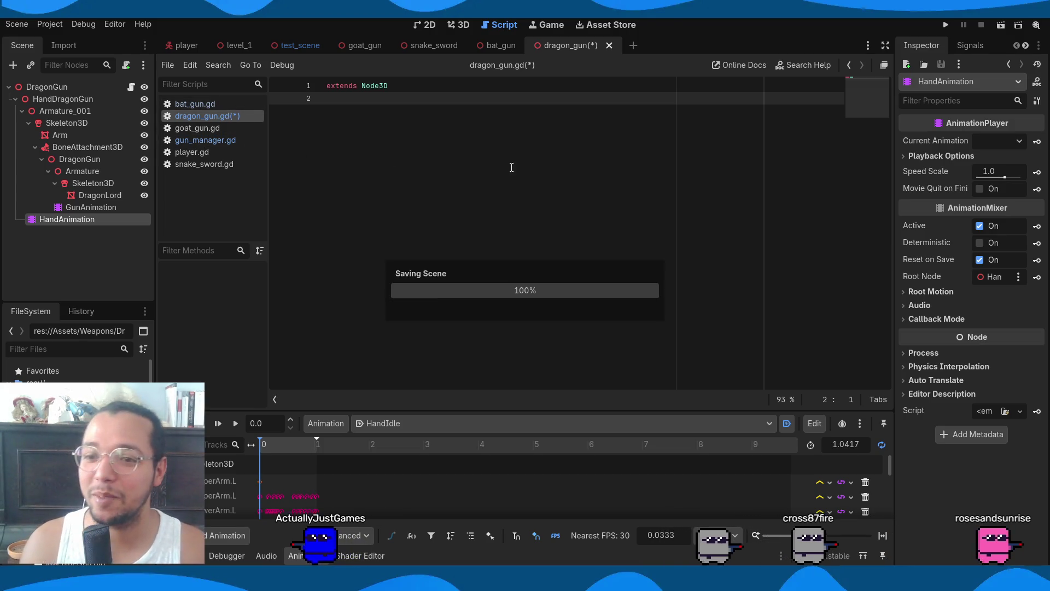
Copy the animation-handling _process code from bat_gun.gd into dragon_gun.gd
left_click(216, 105)
mouse_move(495, 287)
left_mouse_down()
mouse_move(356, 159)
mouse_move(323, 161)
mouse_move(324, 148)
left_mouse_up()
key("ctrl+c")
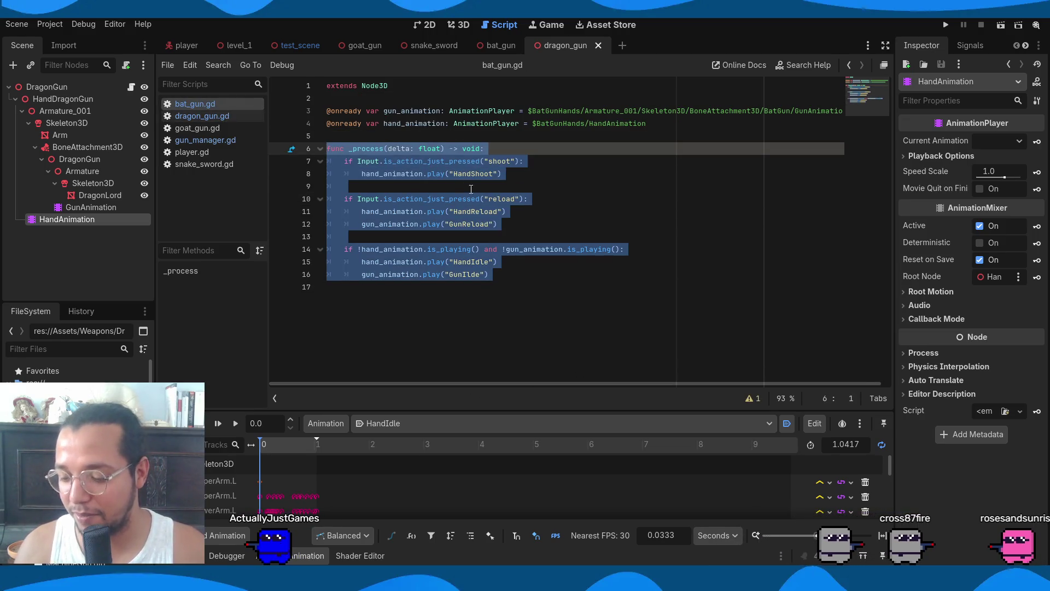
left_click(235, 116)
key("ctrl+v")
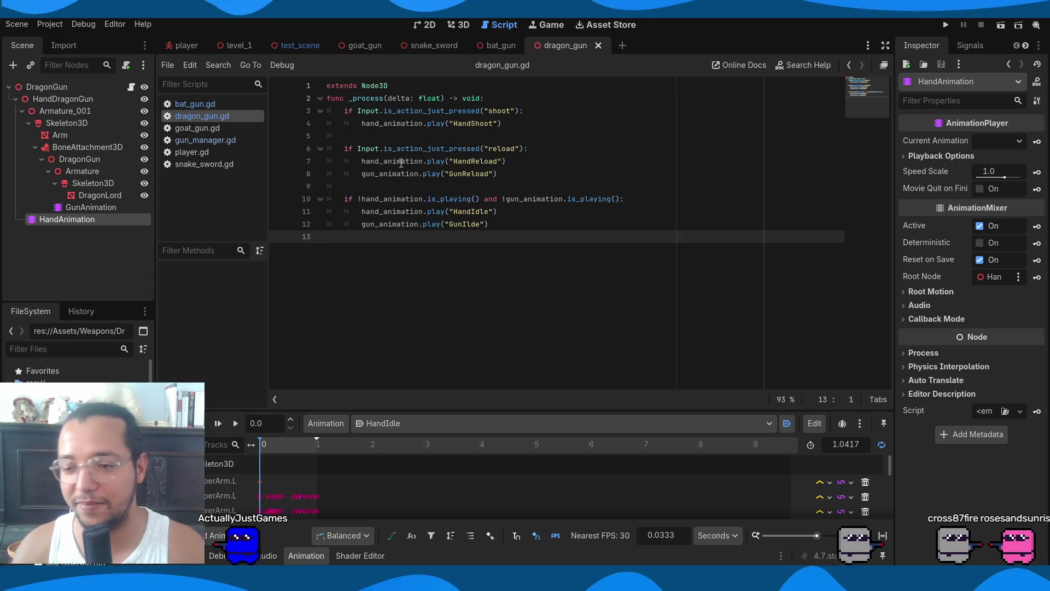
left_click(444, 98)
left_click(430, 89)
key("Return")
key("Return")
key("Return")
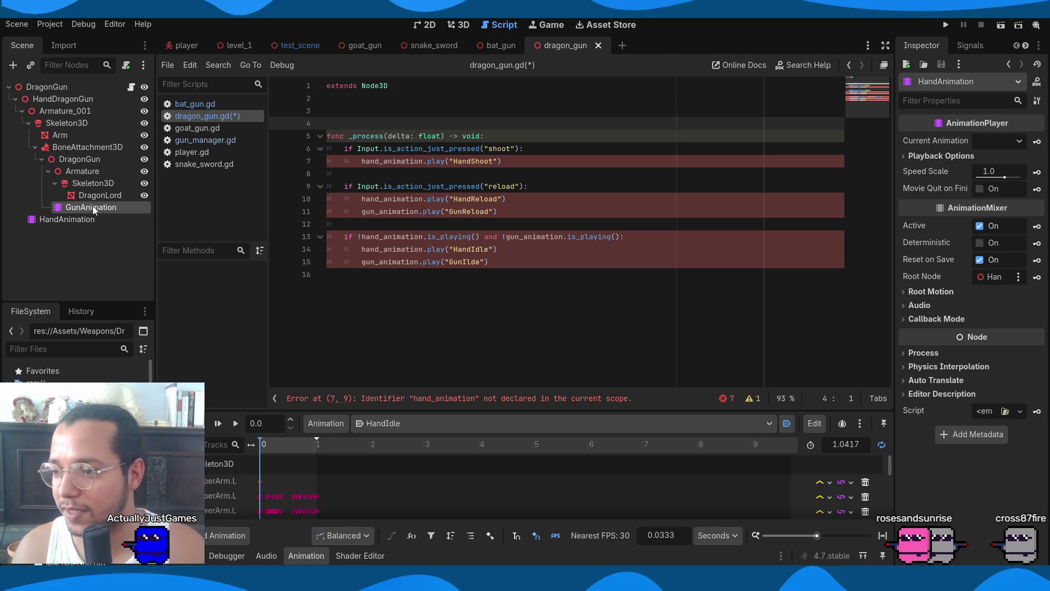
left_click(82, 219, "shift")
mouse_move(85, 215)
left_mouse_down()
mouse_move(389, 136)
mouse_move(386, 113)
left_mouse_up()
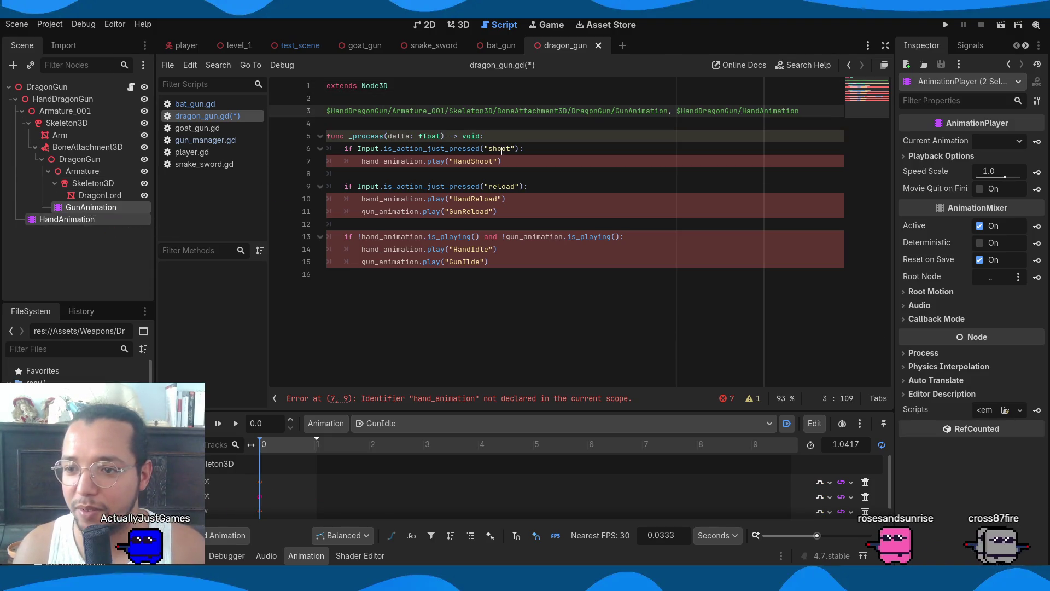
key("ctrl+z")
left_click_drag(93, 208, 371, 98)
Check the gun_animation and hand_animation references, save dragon_gun.gd, and run the game
double_click(417, 98)
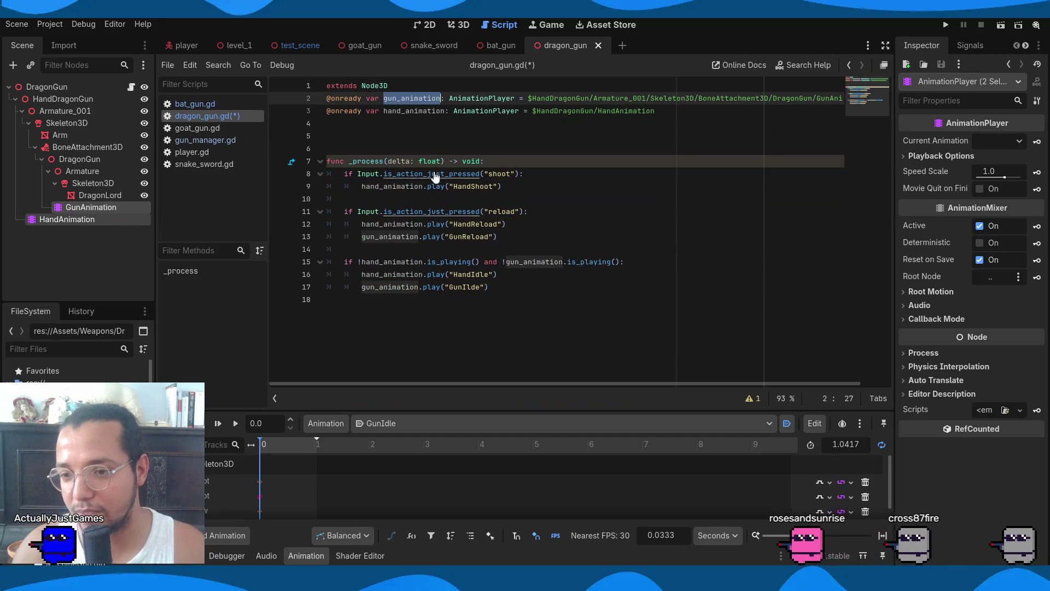
left_click(406, 237)
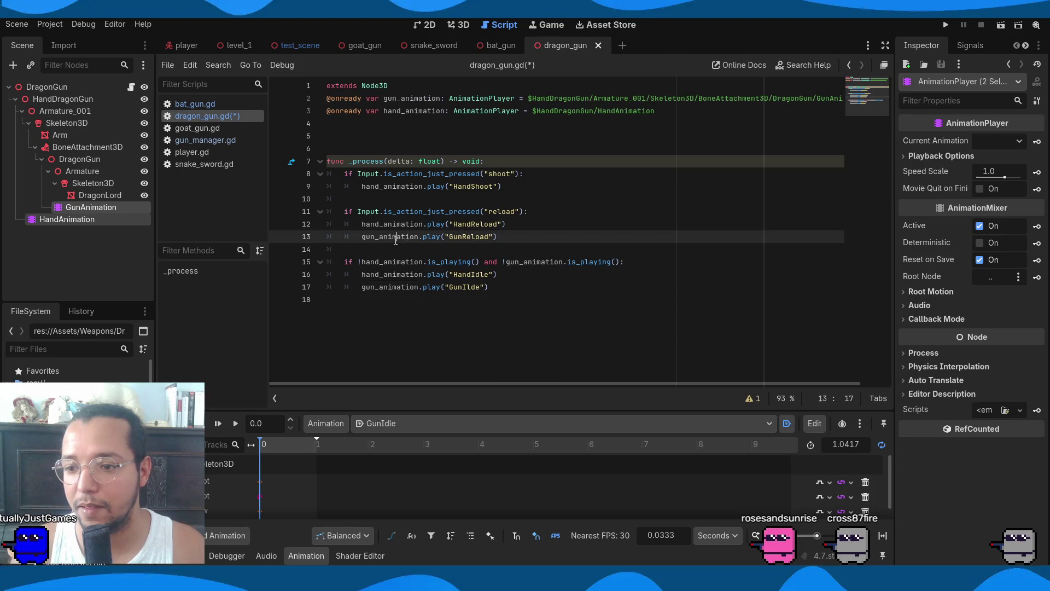
double_click(533, 261)
left_click(563, 261)
left_click(395, 286)
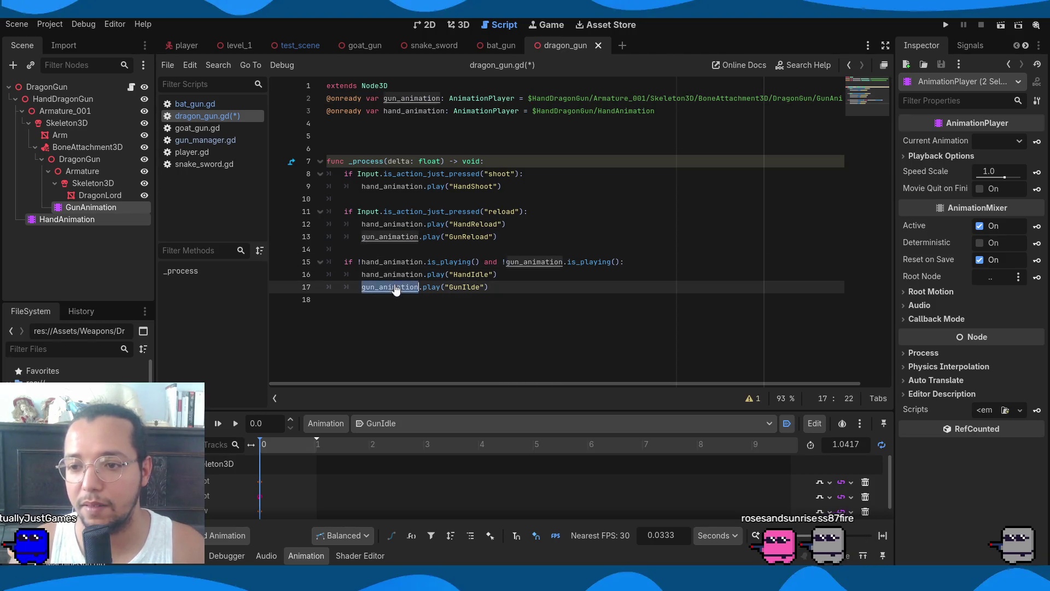
left_click(414, 262, "ctrl")
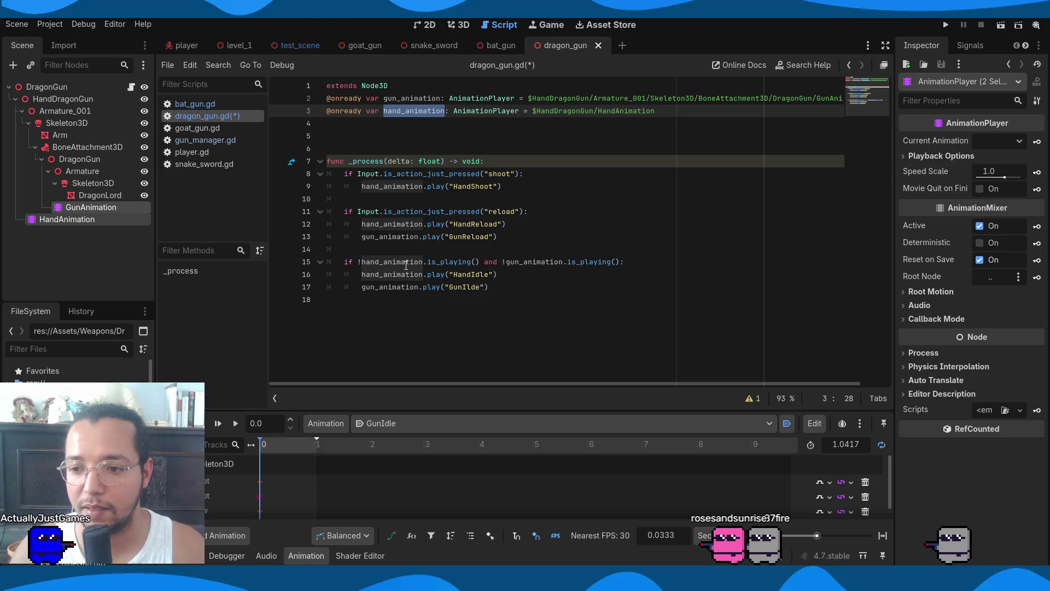
left_click(488, 161)
key("ctrl+s")
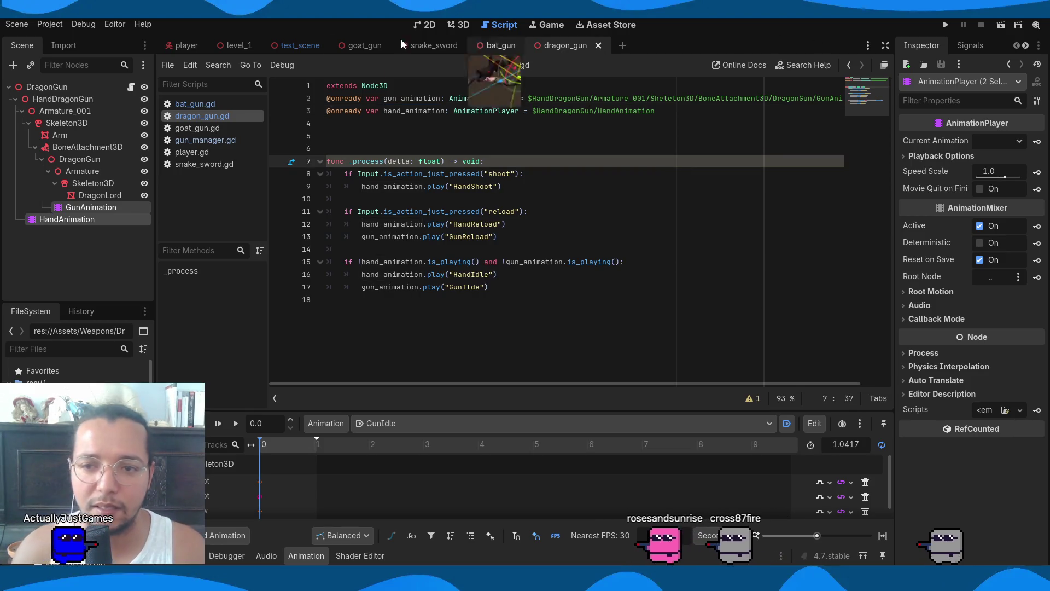
left_click(946, 25)
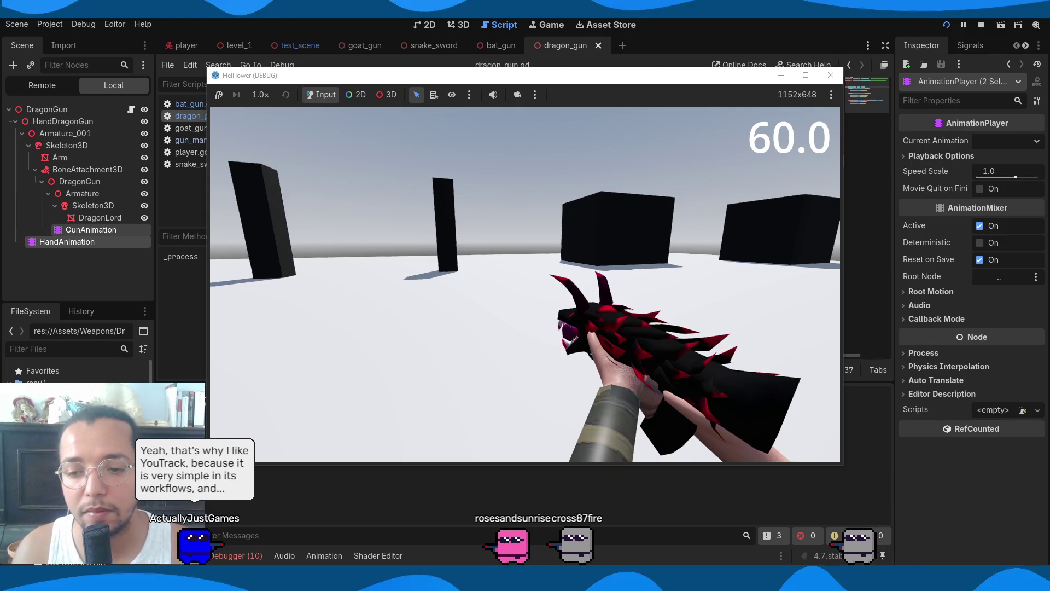
Stop the game and select the HandShoot animation on the HandAnimation node
key("F8")
left_click(106, 208)
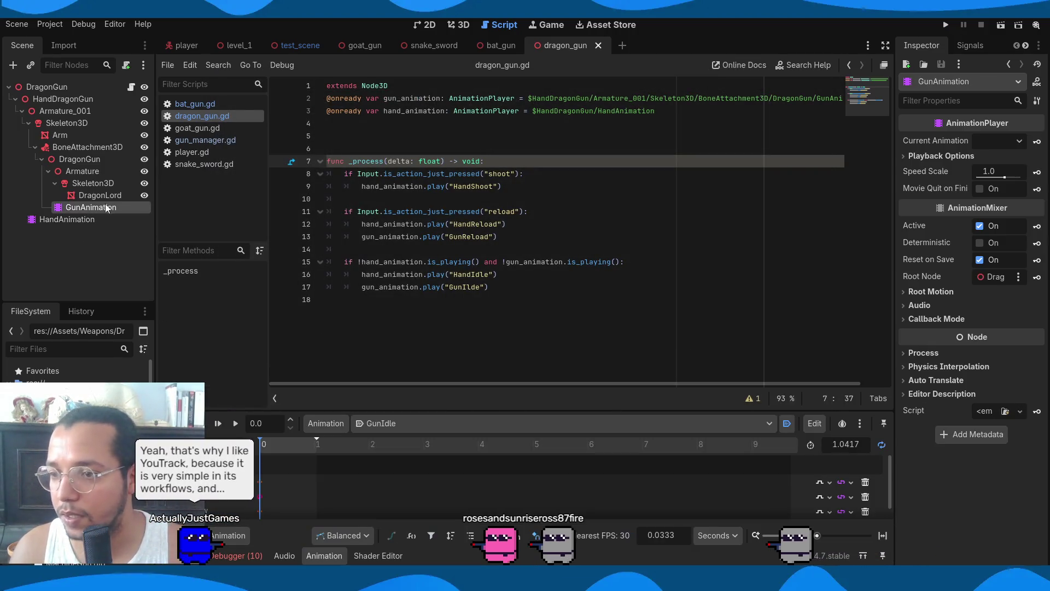
left_click(387, 424)
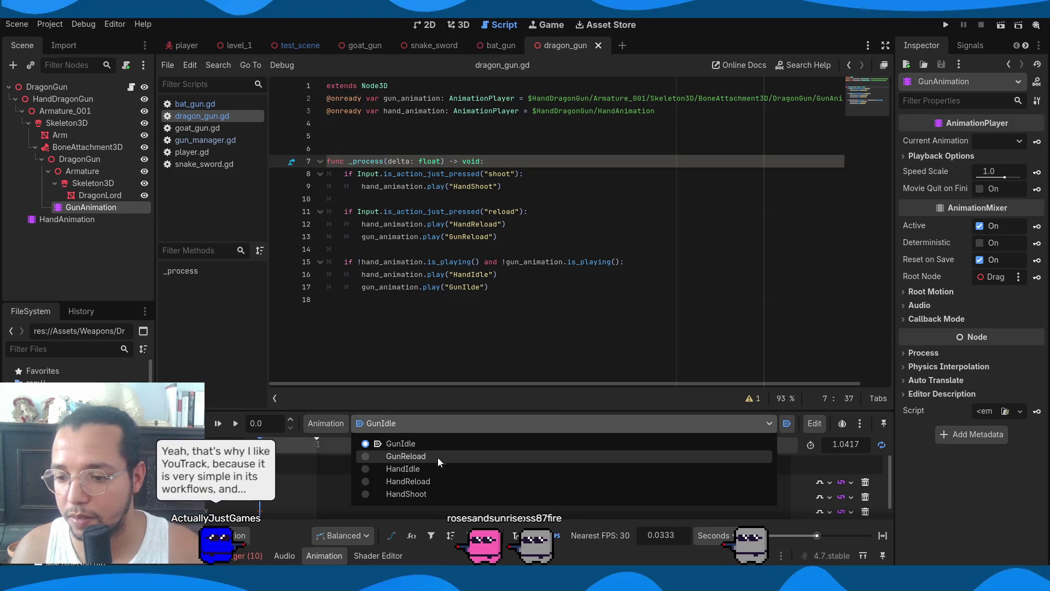
left_click(432, 493)
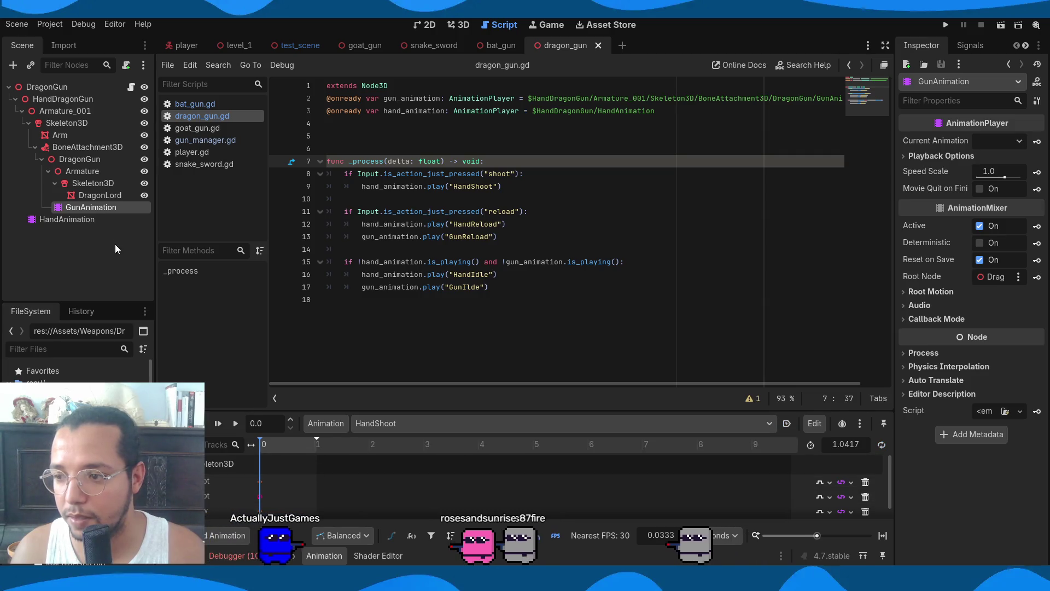
left_click(67, 219)
left_click(371, 423)
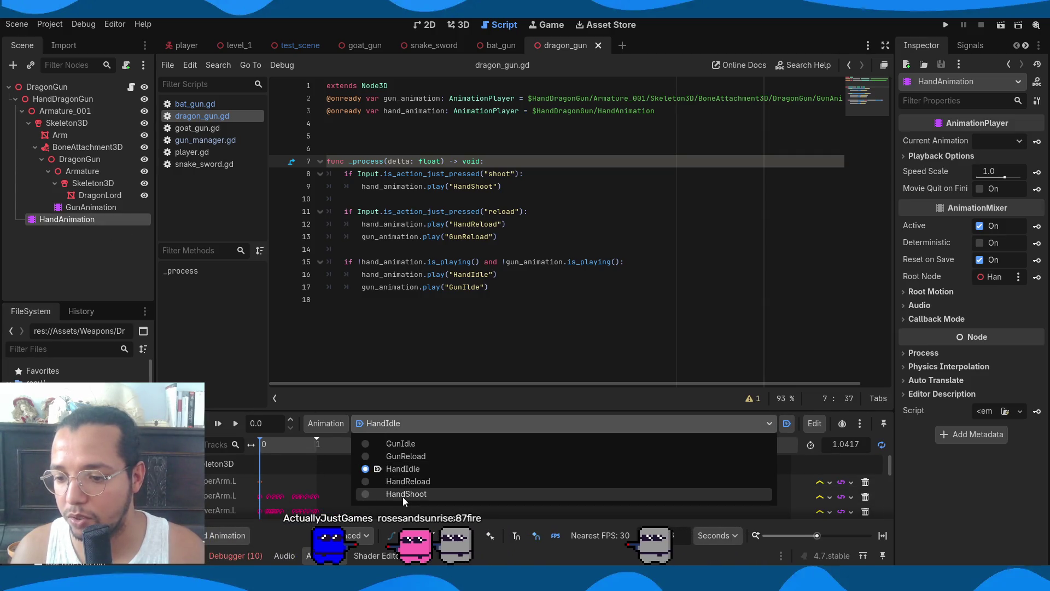
left_click(403, 497)
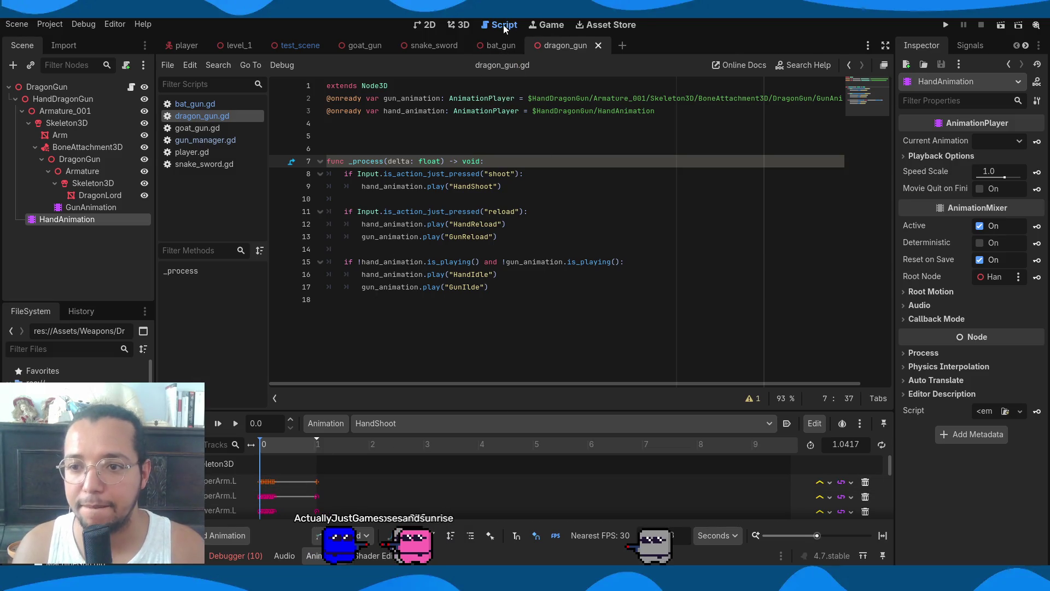
Shorten HandShoot to 0.3 seconds and relaunch the game
left_click(458, 25)
left_click_drag(315, 441, 275, 441)
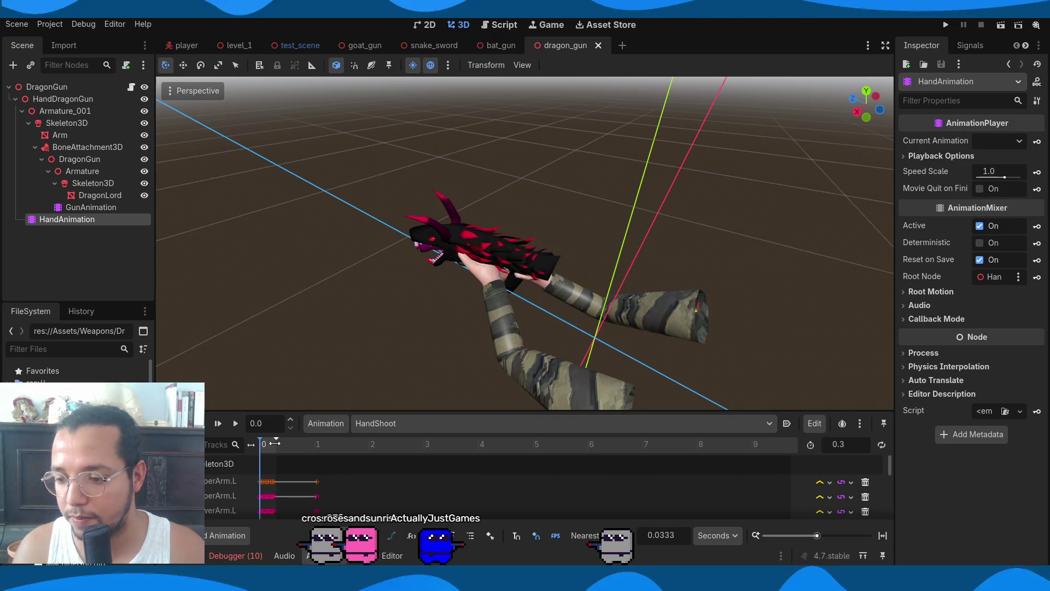
left_click(946, 25)
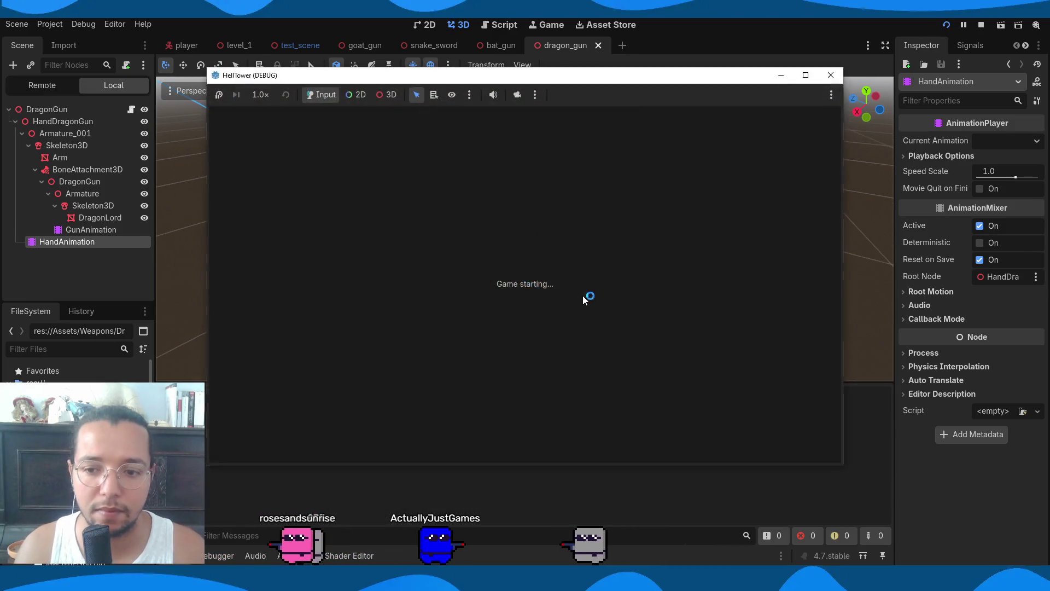
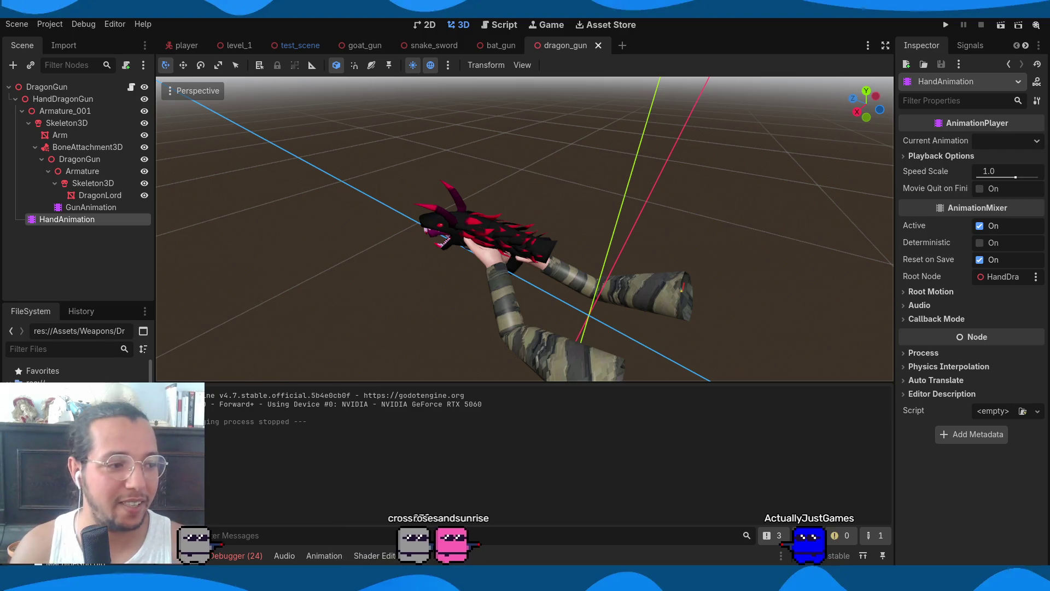
Empty the Debugger's Errors list of the 24 'Animation not found' errors and return to dragon_gun.gd
left_click(236, 555)
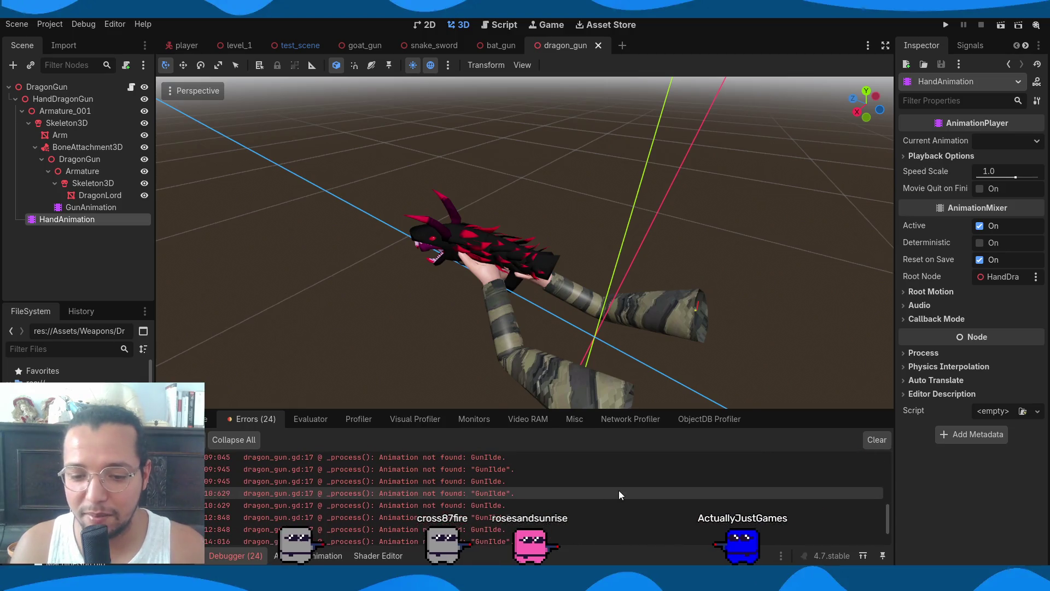
left_click(876, 439)
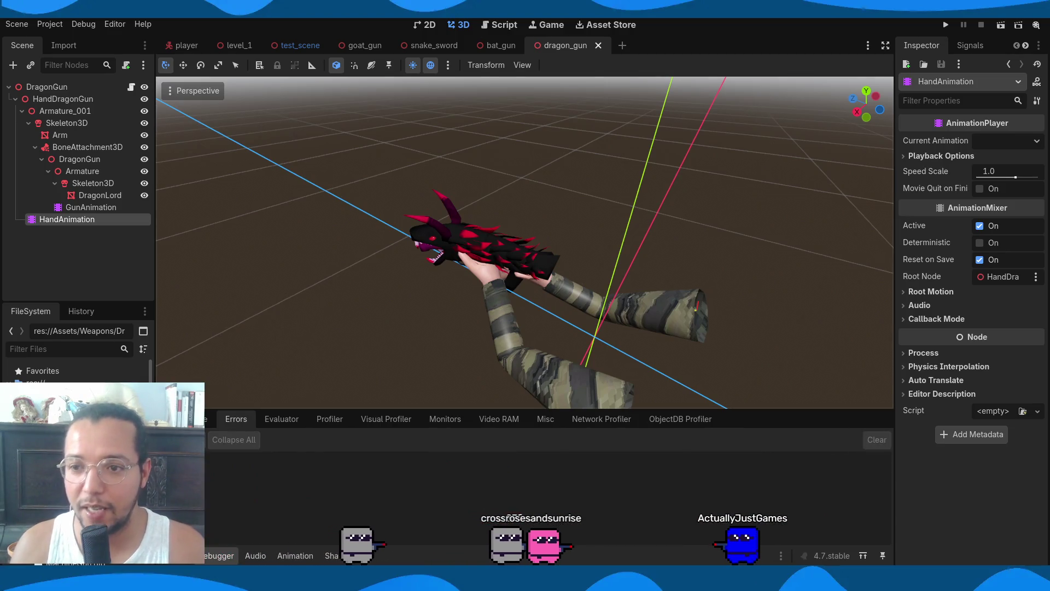
left_click(511, 24)
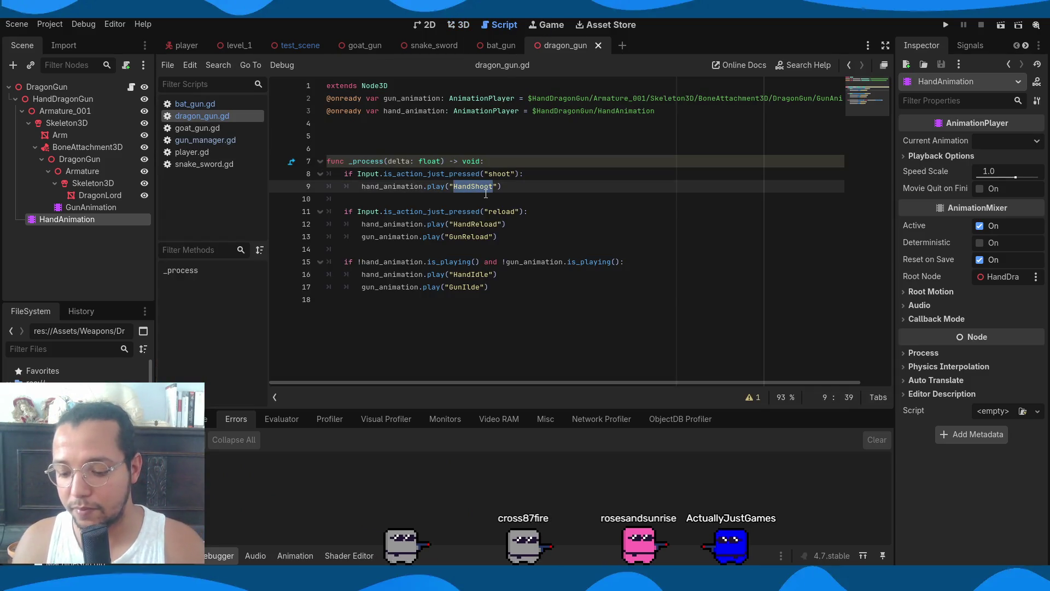
Re-enter HandShoot (line 9) and HandReload (line 12) from the animation-name autocomplete
type("a")
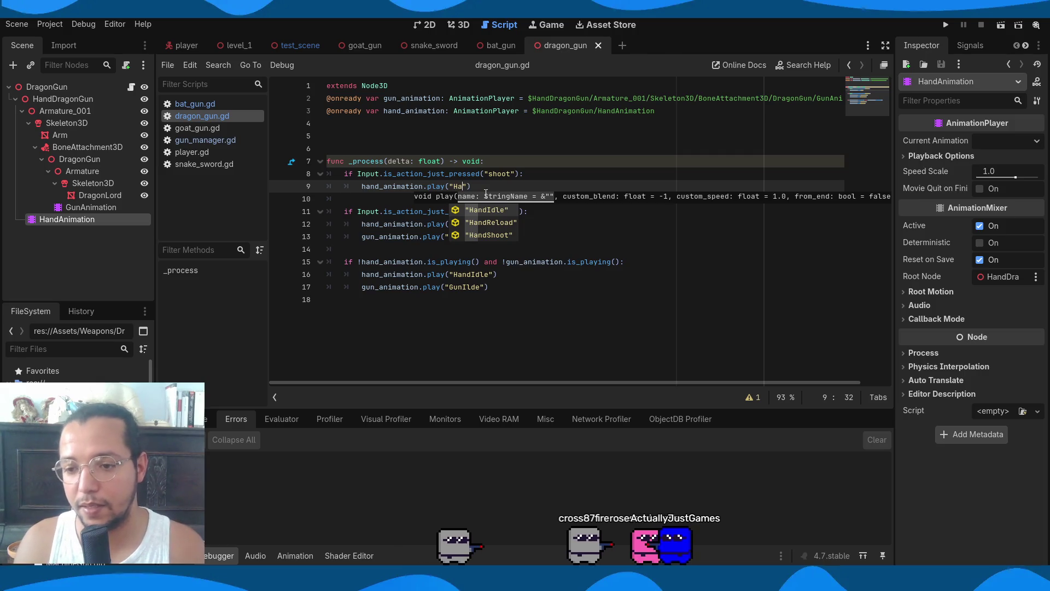
key("Down")
key("Down")
key("Return")
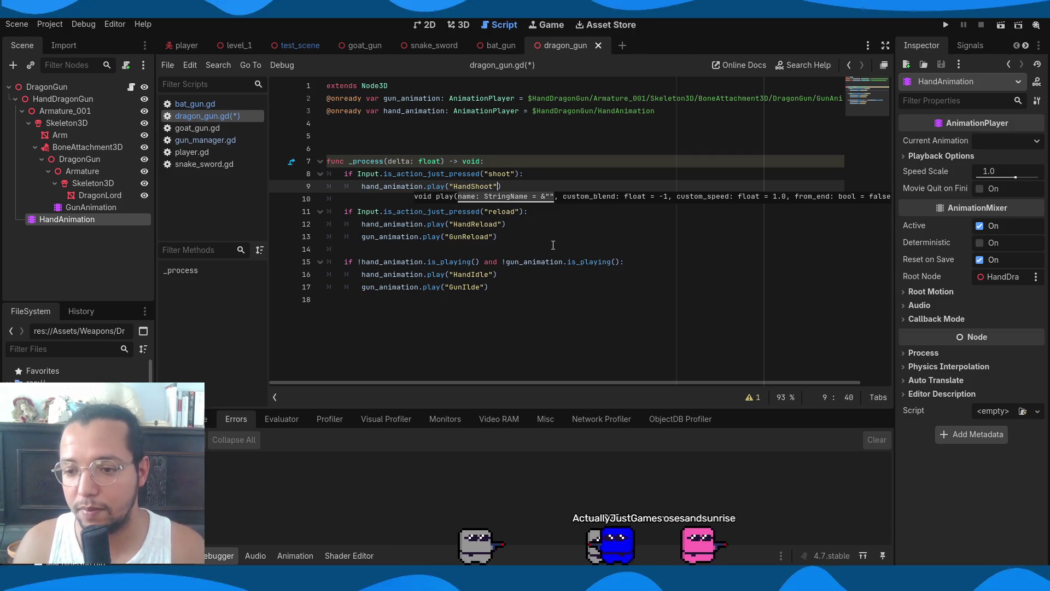
double_click(483, 224)
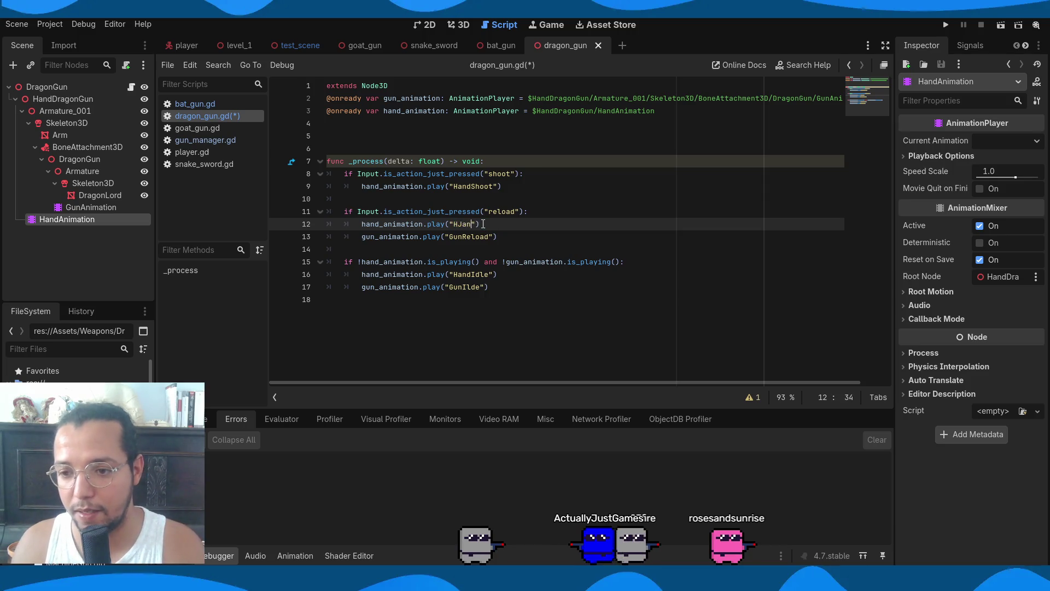
key("BackSpace")
key("BackSpace")
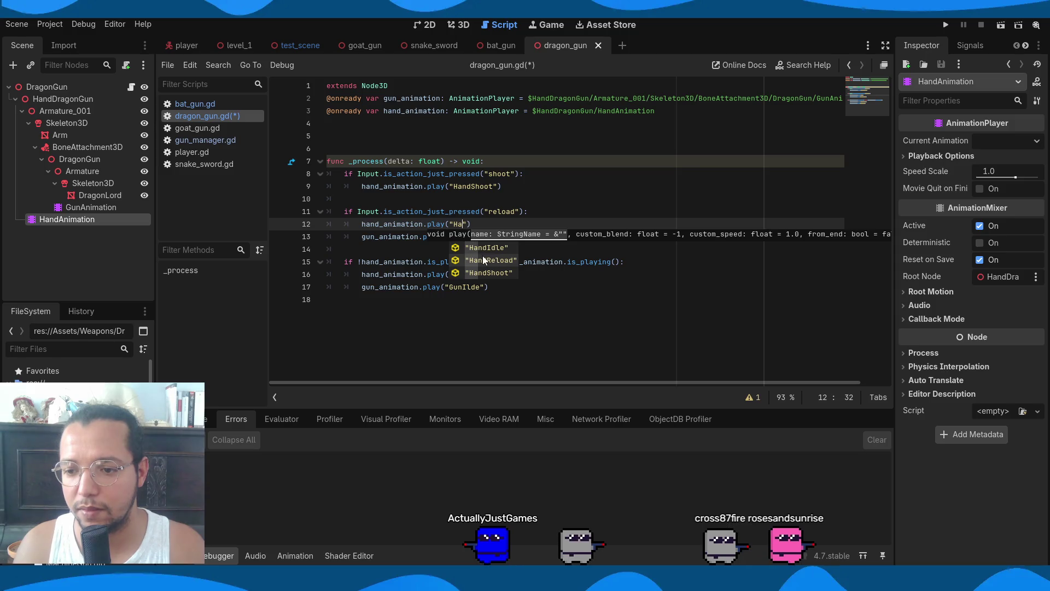
left_click(484, 263)
Re-enter GunReload, HandIdle and GunIdle on lines 13, 16 and 17 from autocomplete
double_click(476, 236)
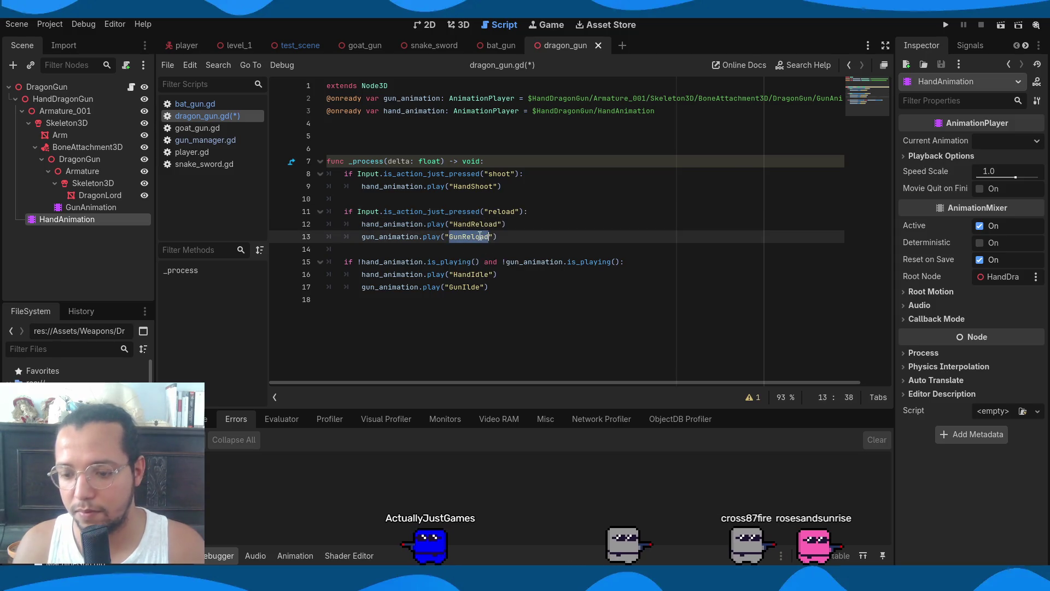
type("Gun")
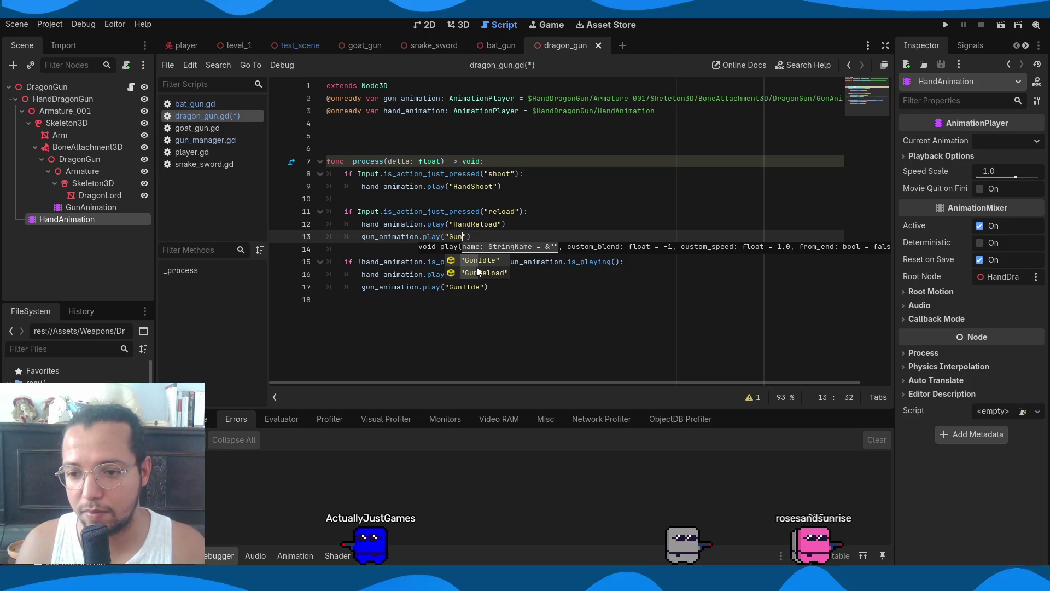
left_click(474, 275)
double_click(472, 273)
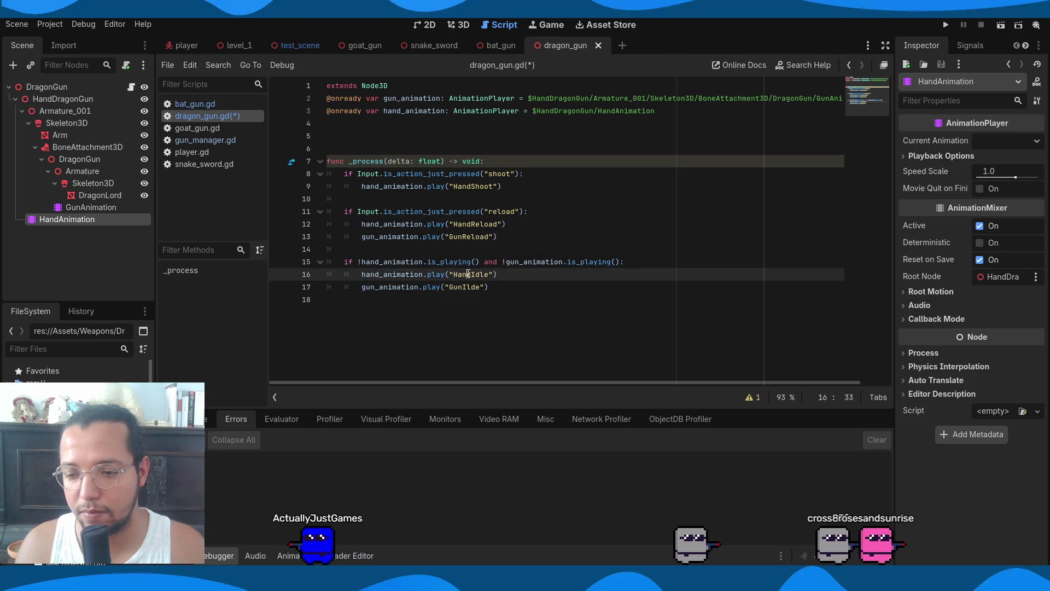
type("an")
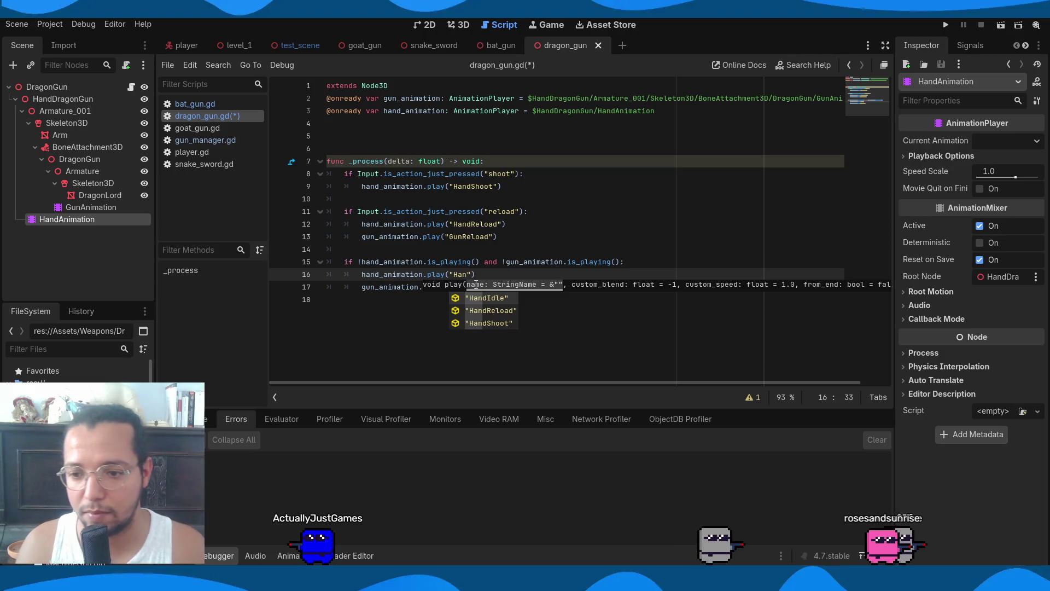
left_click(502, 299)
double_click(461, 287)
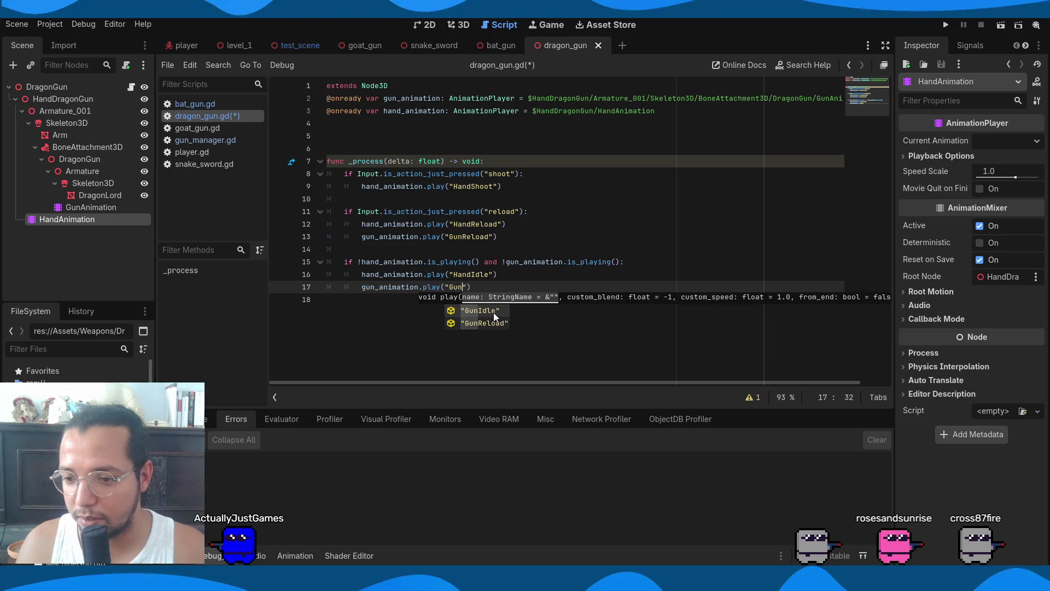
left_click(494, 311)
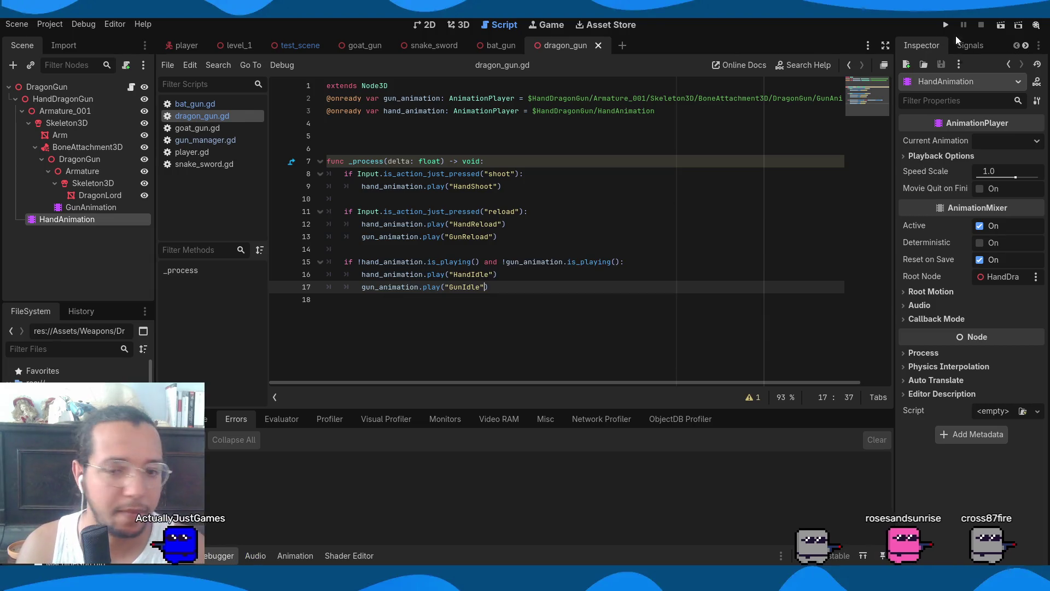
Test-run and stop the game, then open HandAnimation's HandShoot clip in the 3D scene
left_click(946, 25)
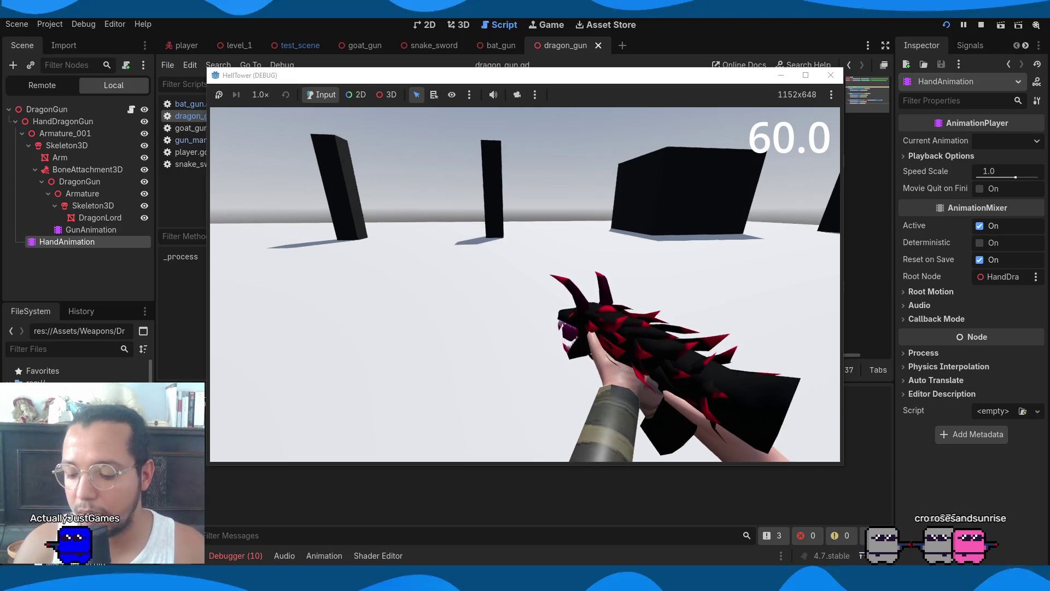
key("F8")
left_click(461, 25)
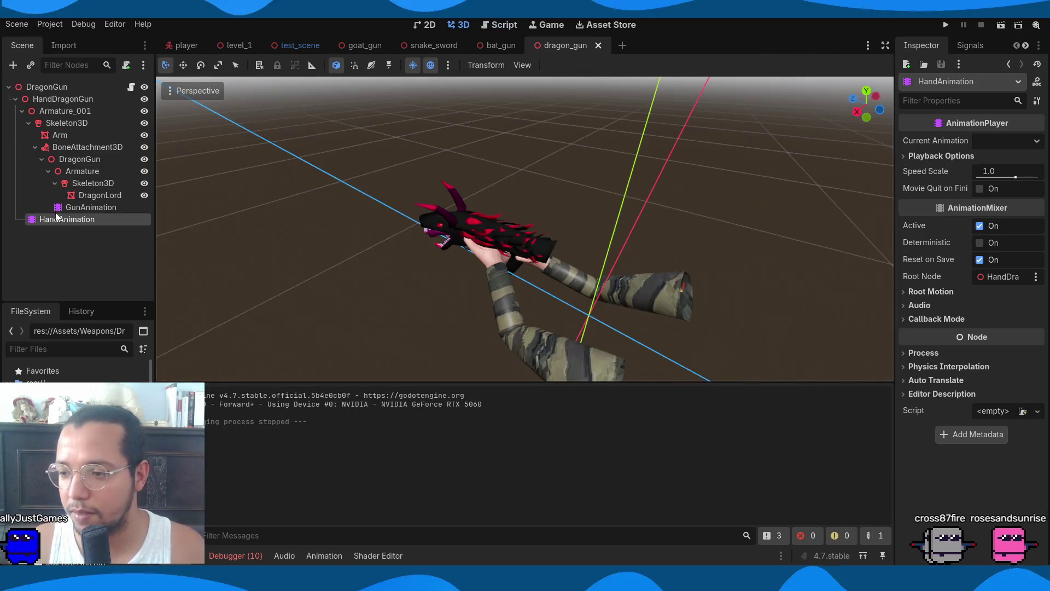
left_click(80, 213)
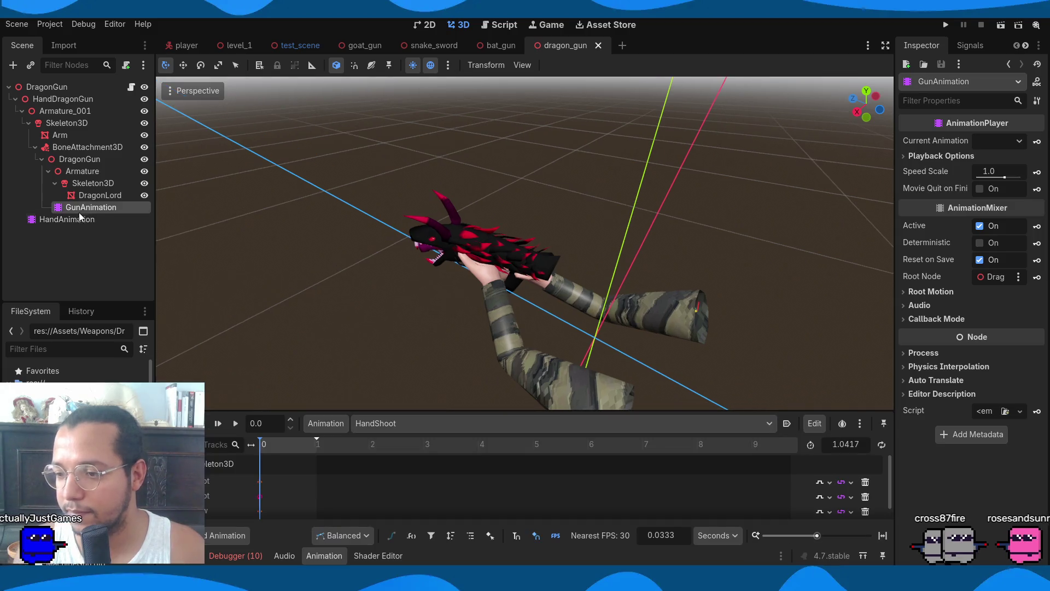
Scrub HandShoot to 0.1667 s, inspect the 1.0417 s keyframe, and enlarge the track list
left_click(273, 465)
scroll(281, 469, "up", 5)
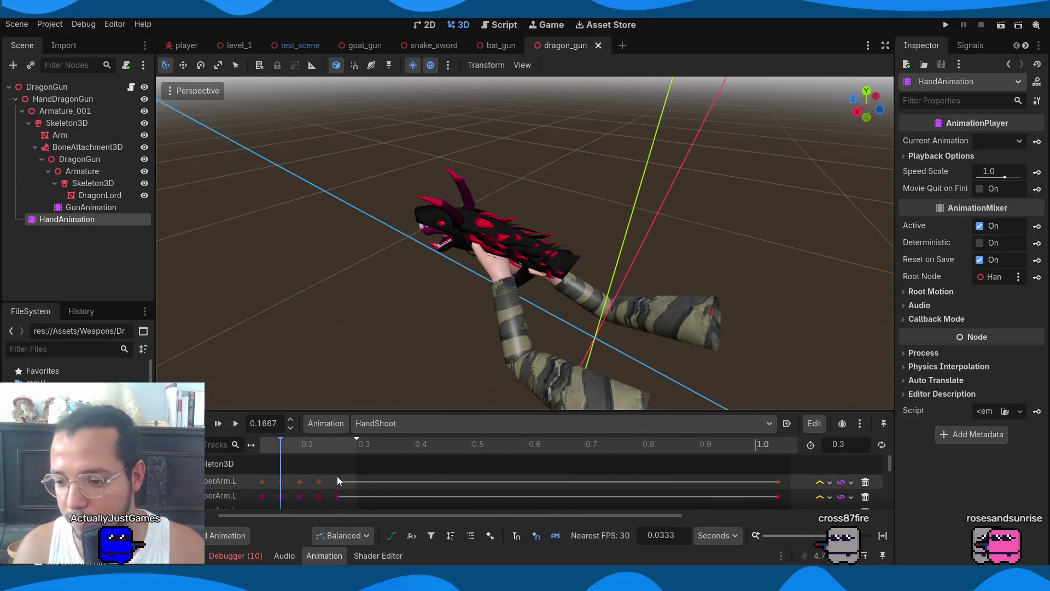
scroll(504, 504, "down", 3)
scroll(647, 479, "down", 3)
left_click(648, 479)
scroll(671, 481, "down", 2)
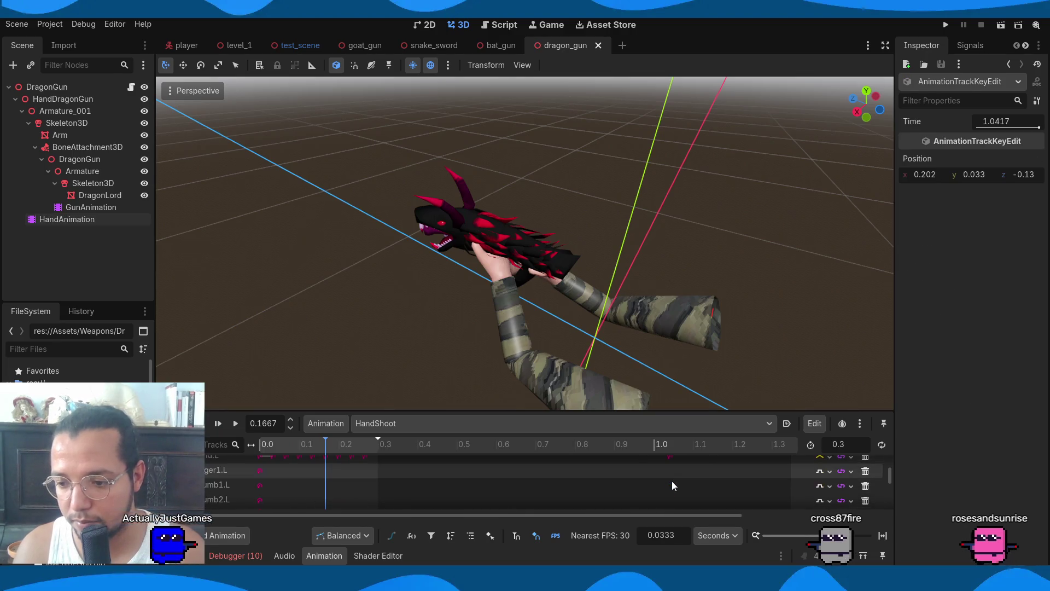
scroll(672, 481, "down", 5)
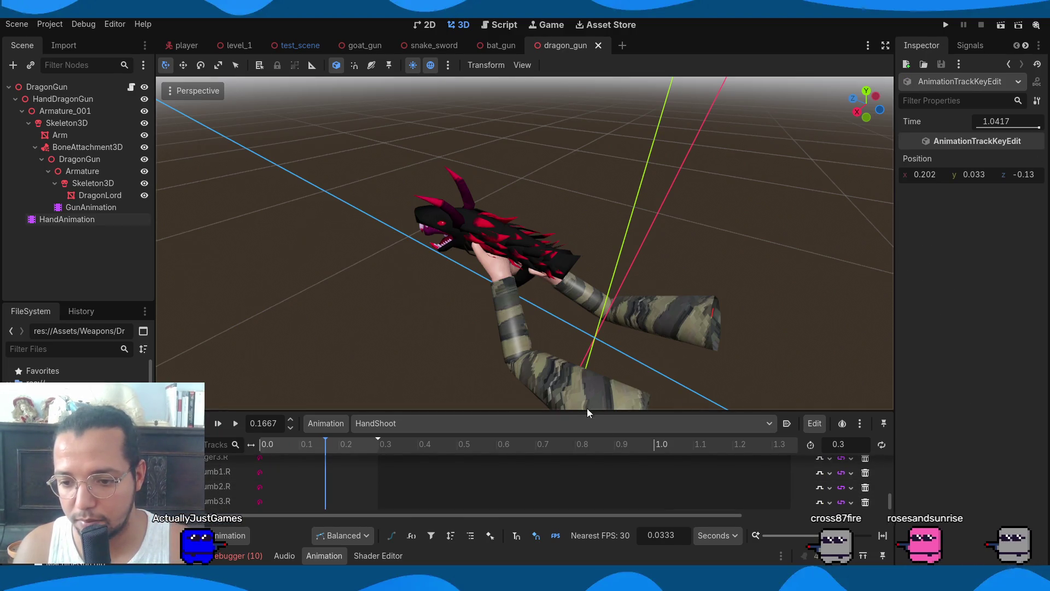
left_click_drag(587, 409, 596, 164)
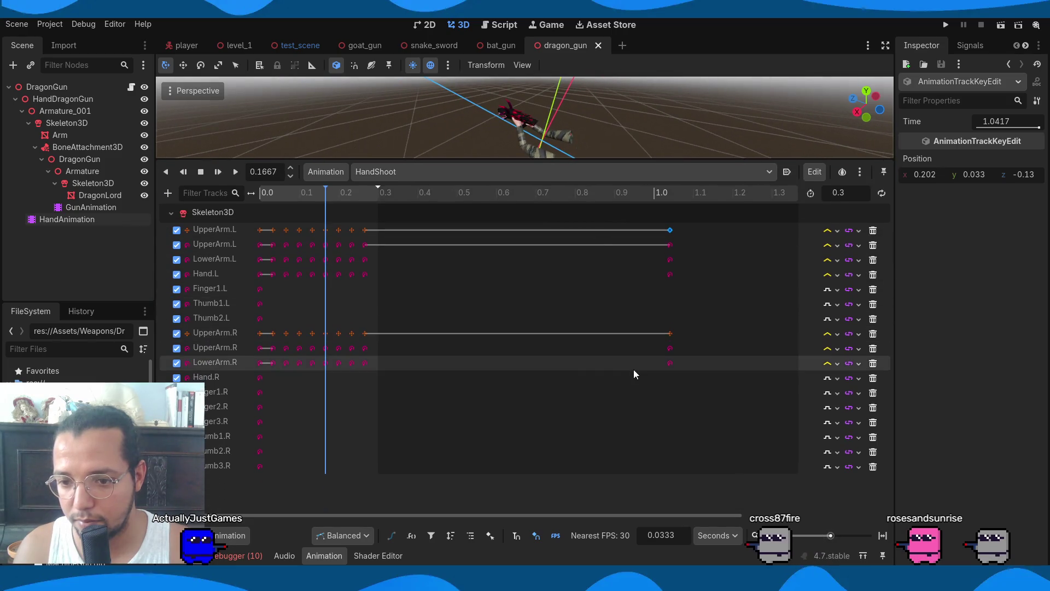
Pull the late arm keyframes in to about 0.367 s, set length to 0.3667, and run the game
mouse_move(728, 403)
left_mouse_down()
mouse_move(650, 214)
mouse_move(655, 230)
mouse_move(378, 230)
left_mouse_up()
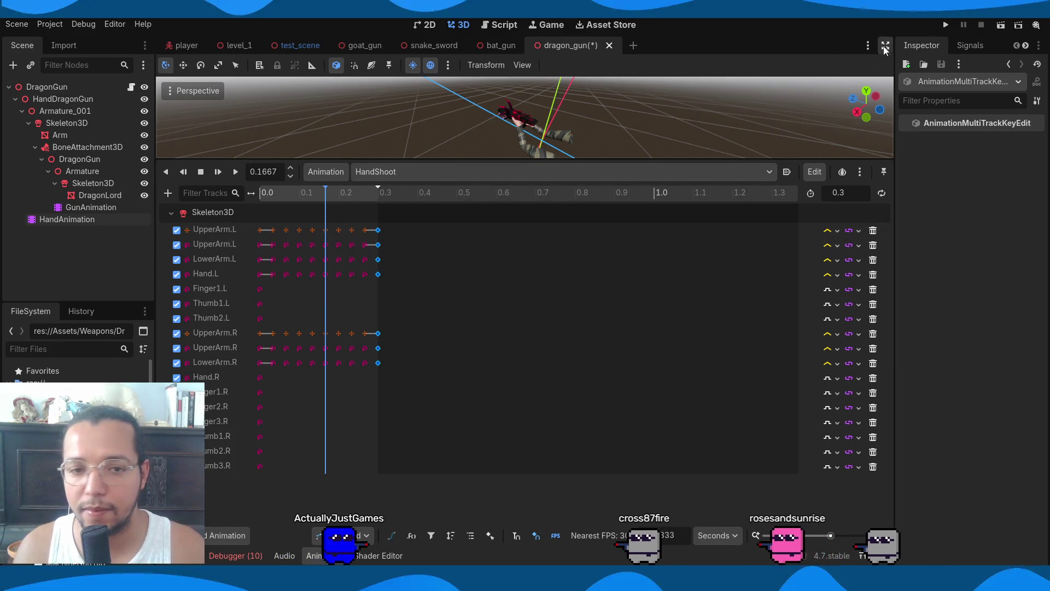
left_click(385, 192)
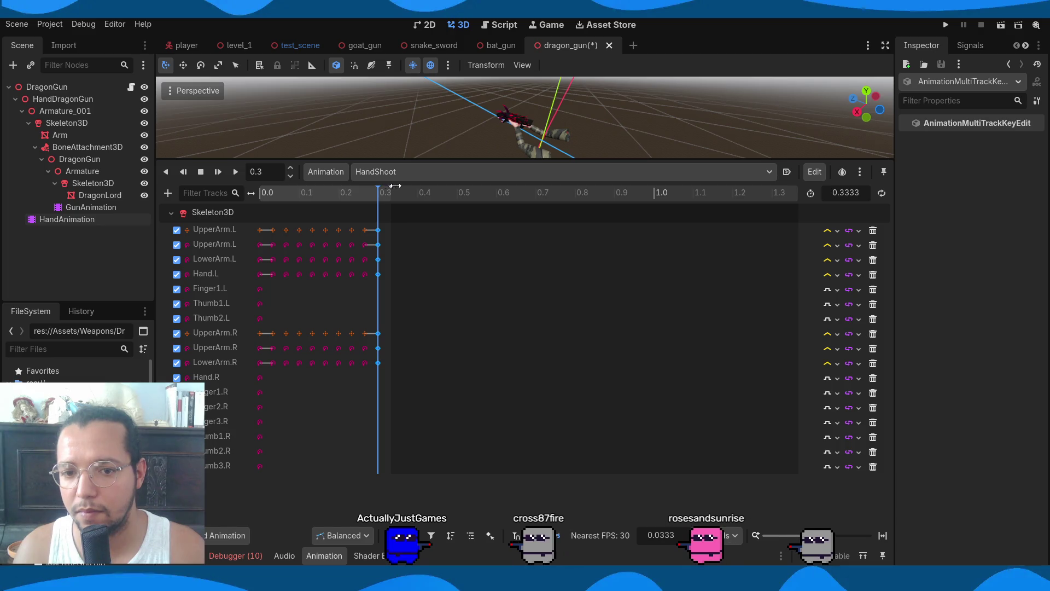
left_click_drag(389, 187, 403, 187)
left_click_drag(381, 230, 407, 230)
left_click(946, 25)
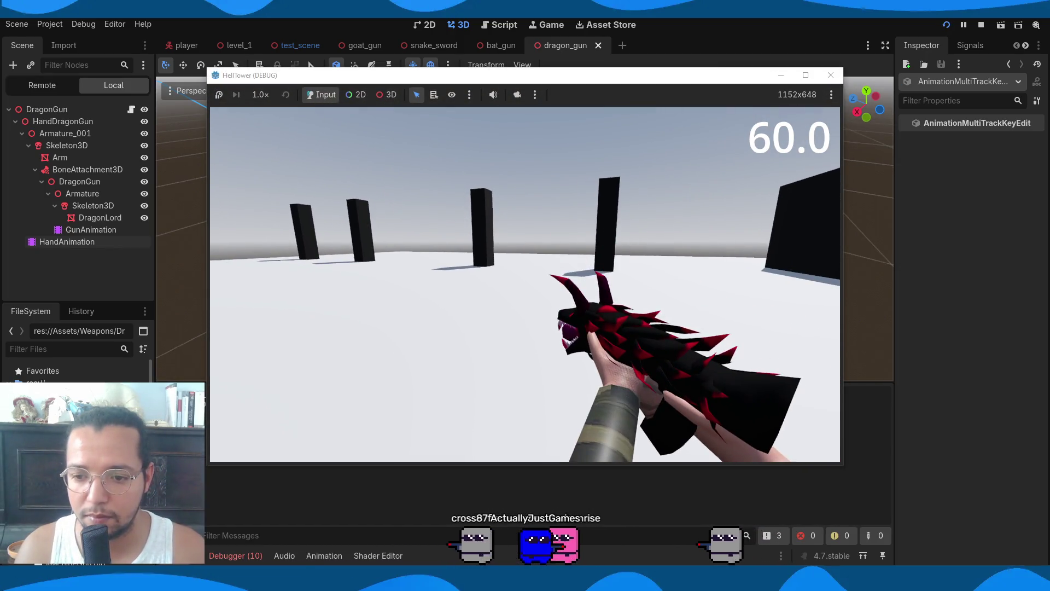
Stop the game, preview HandAnimation's shortened HandShoot clip, and relaunch the game with F5
key("Escape")
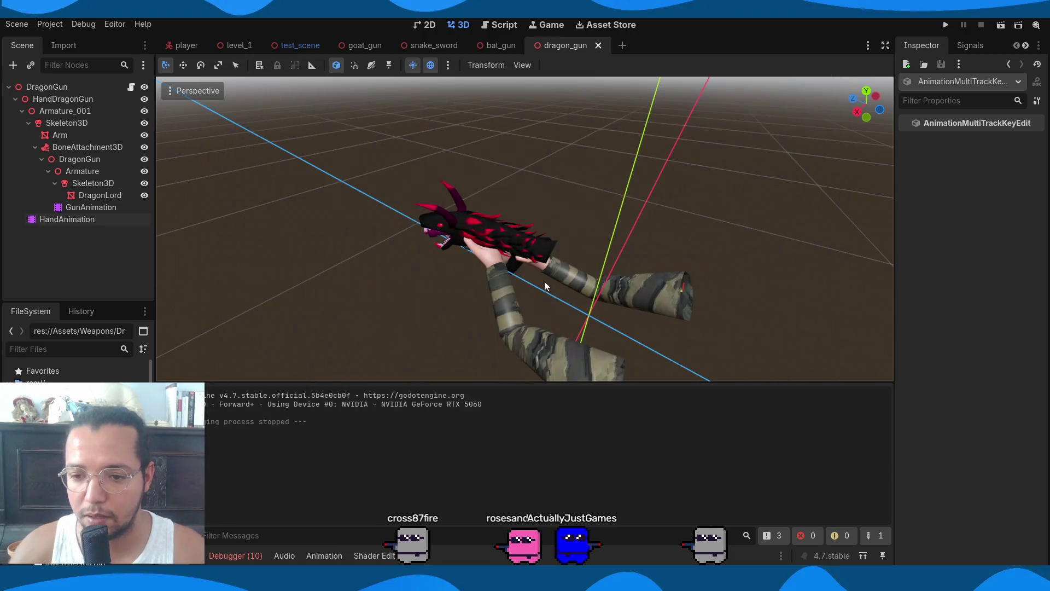
left_click(113, 211)
left_click(96, 221)
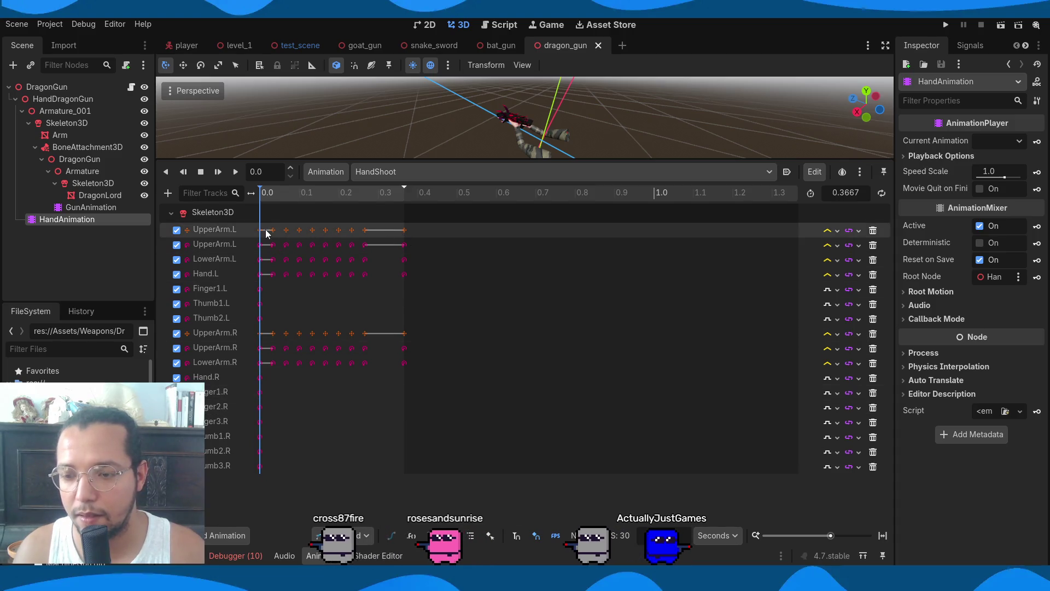
left_click(225, 171)
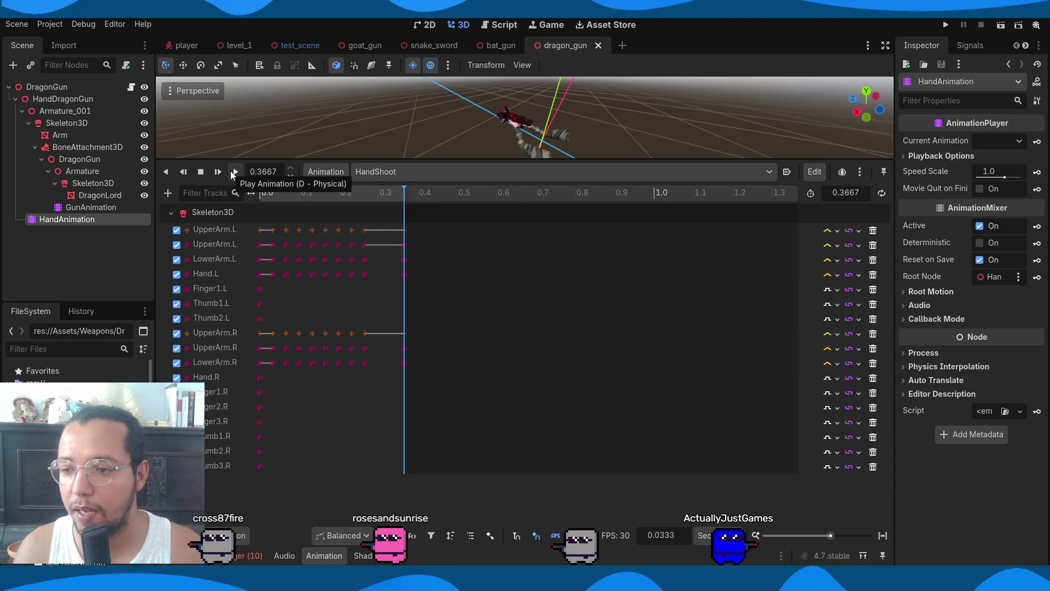
key("F5")
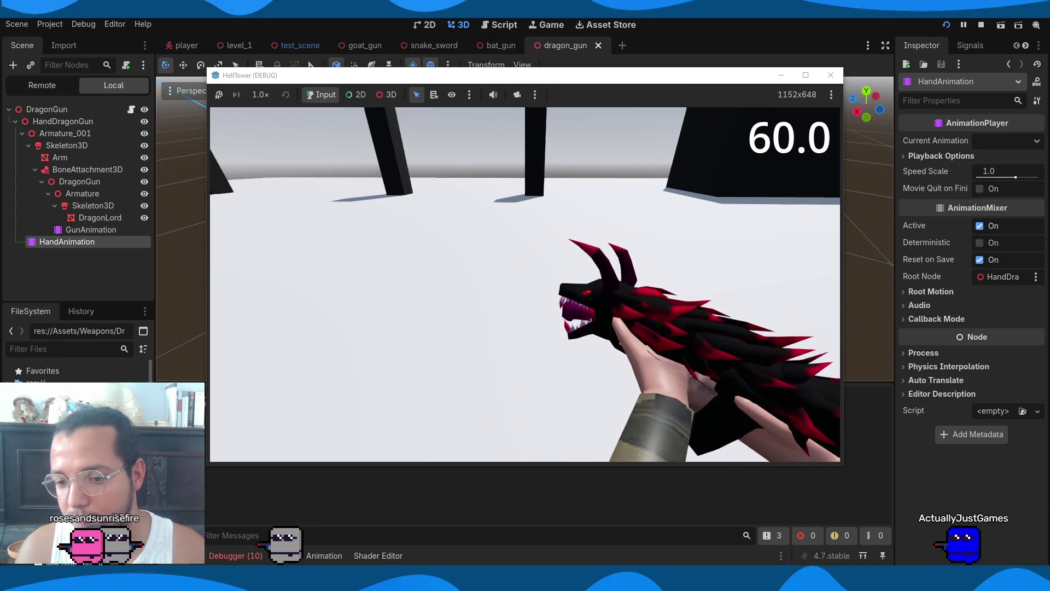
Walk the player around with S and W to check the dragon gun, then stop the game
key("s")
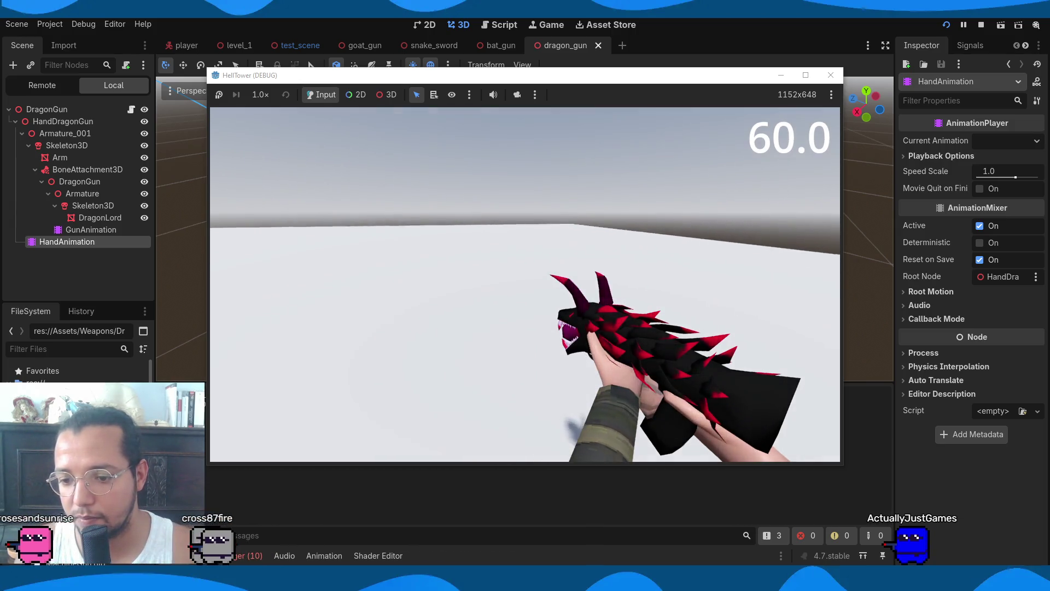
key("w")
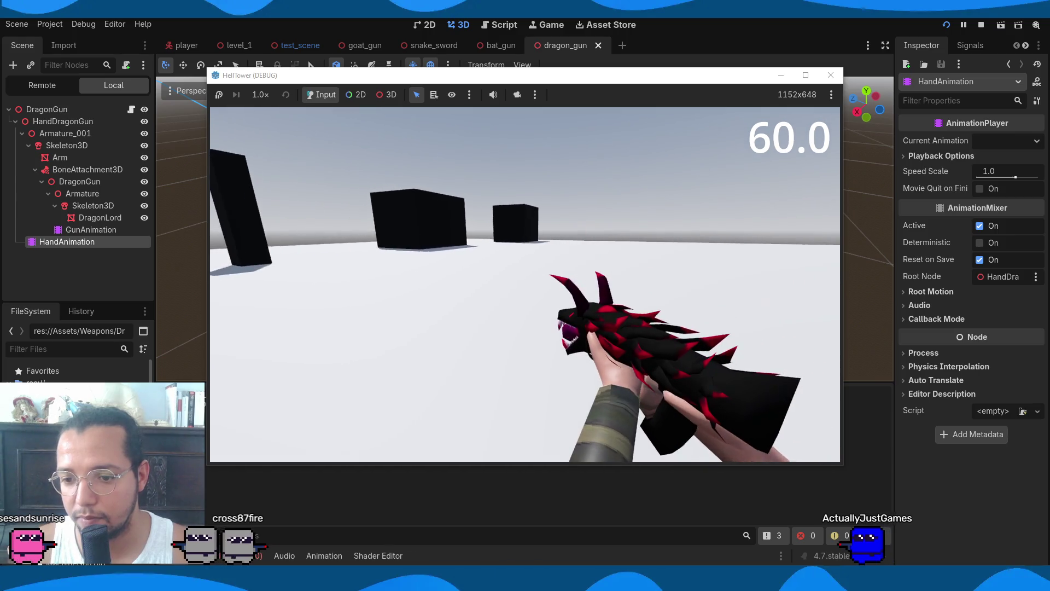
key("w")
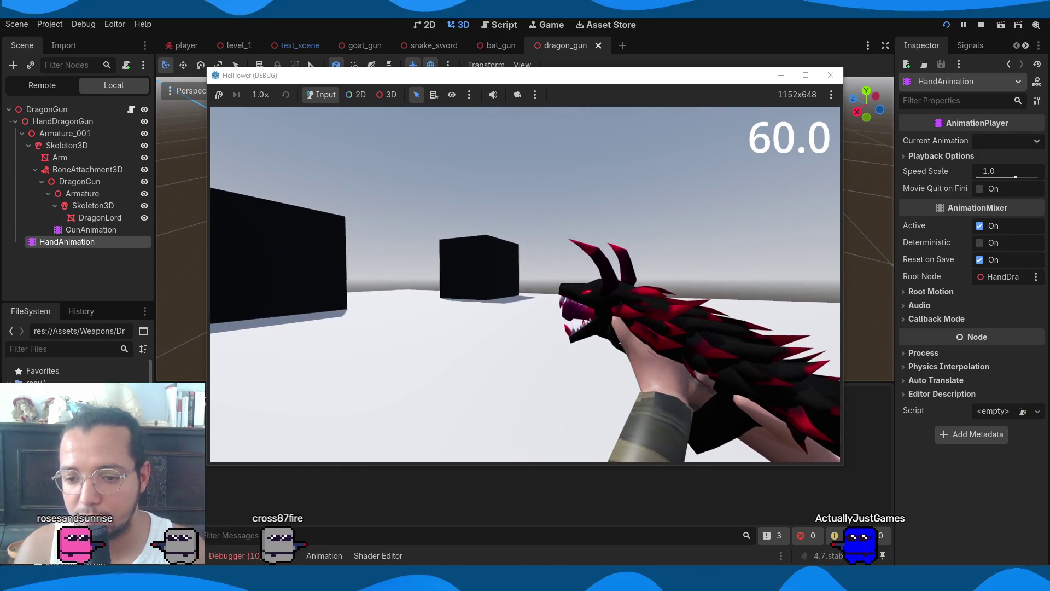
key("F8")
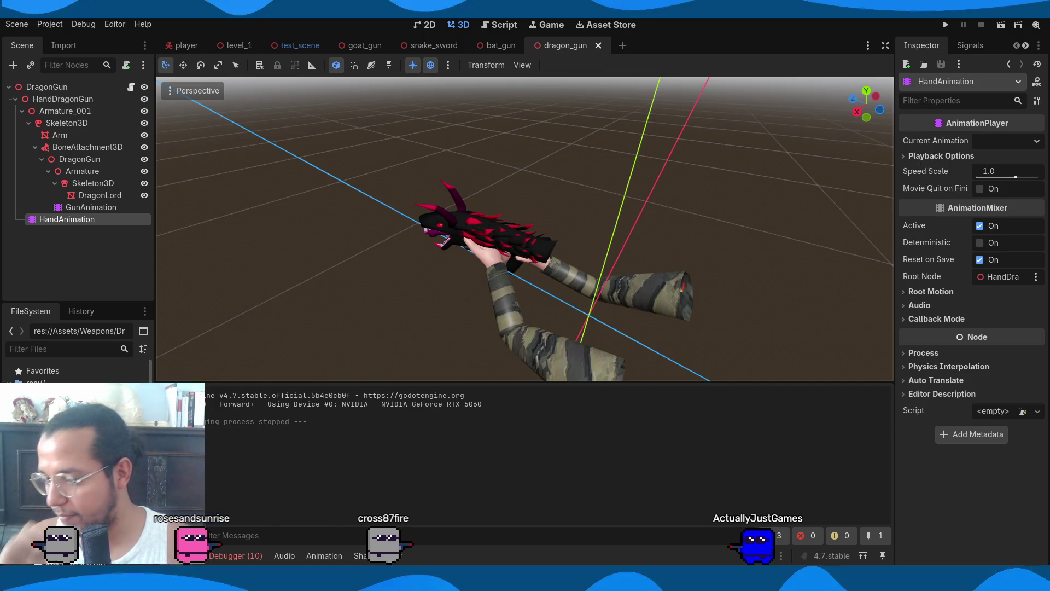
In Blender, select the arm rig, enter Pose Mode and copy its current pose
left_click(309, 524)
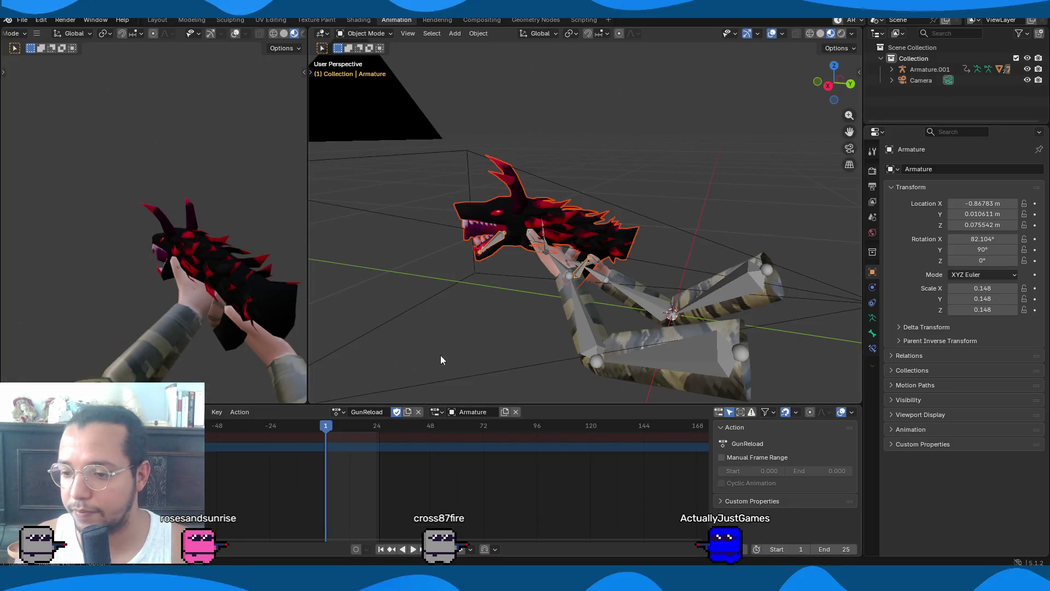
left_click(339, 412)
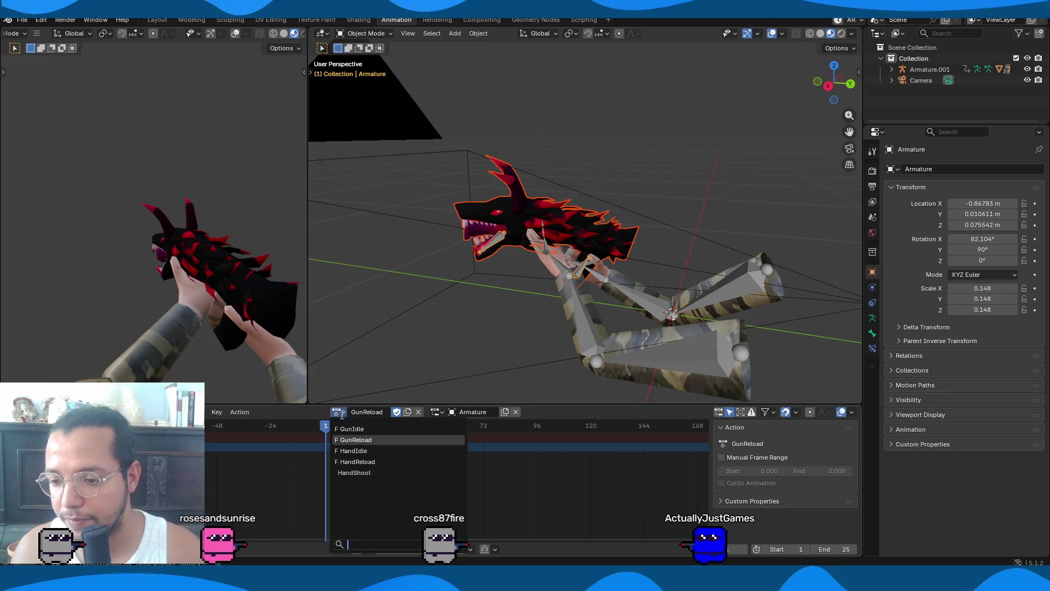
left_click(651, 356)
key("ctrl+Tab")
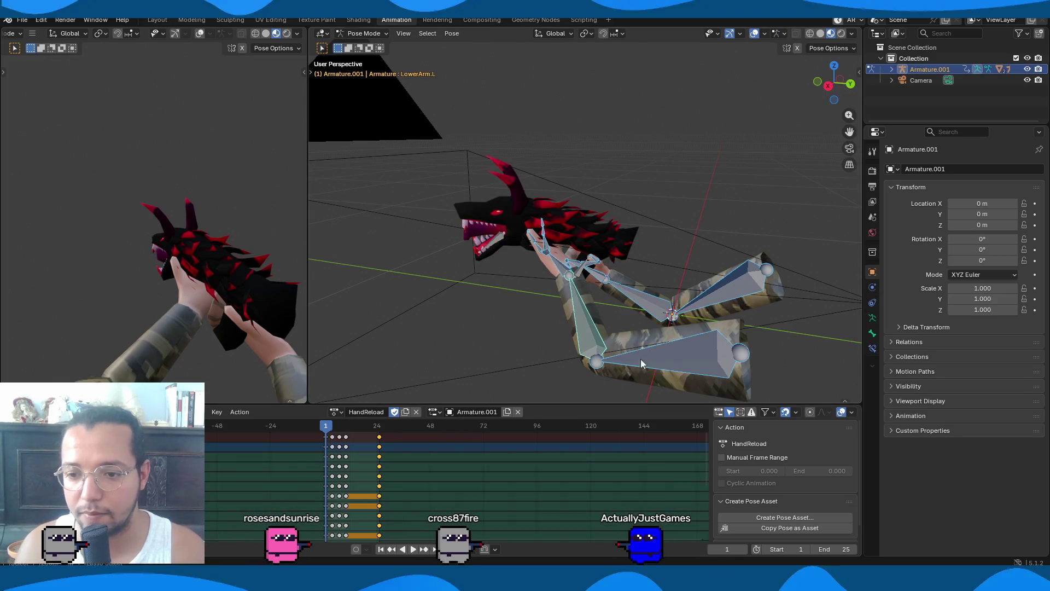
left_click(335, 411)
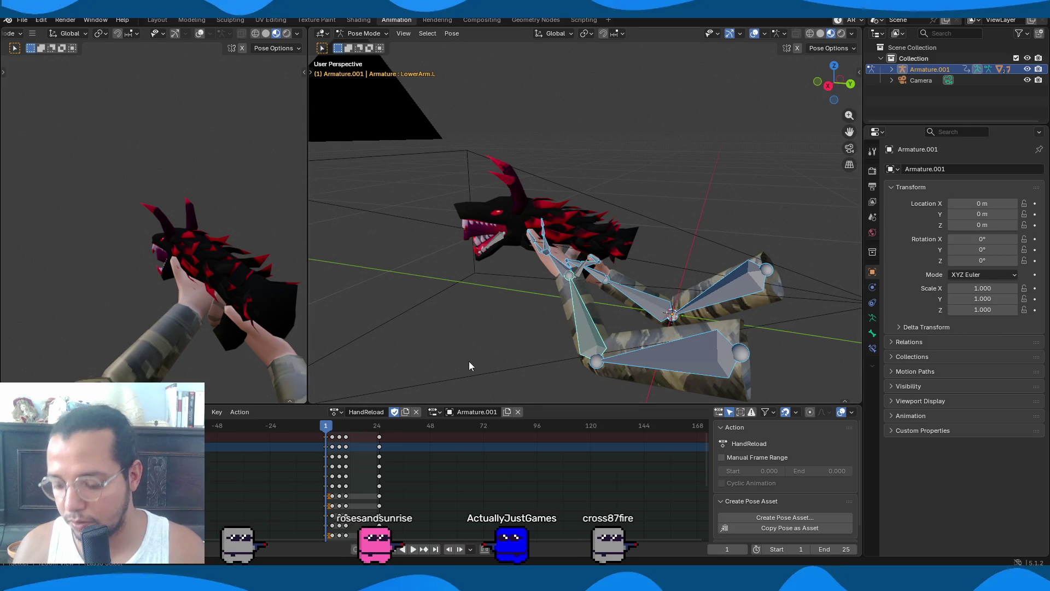
key("ctrl+c")
Assign the HandShoot action to the arm rig, paste the pose at frame 25, and play it
left_click(336, 412)
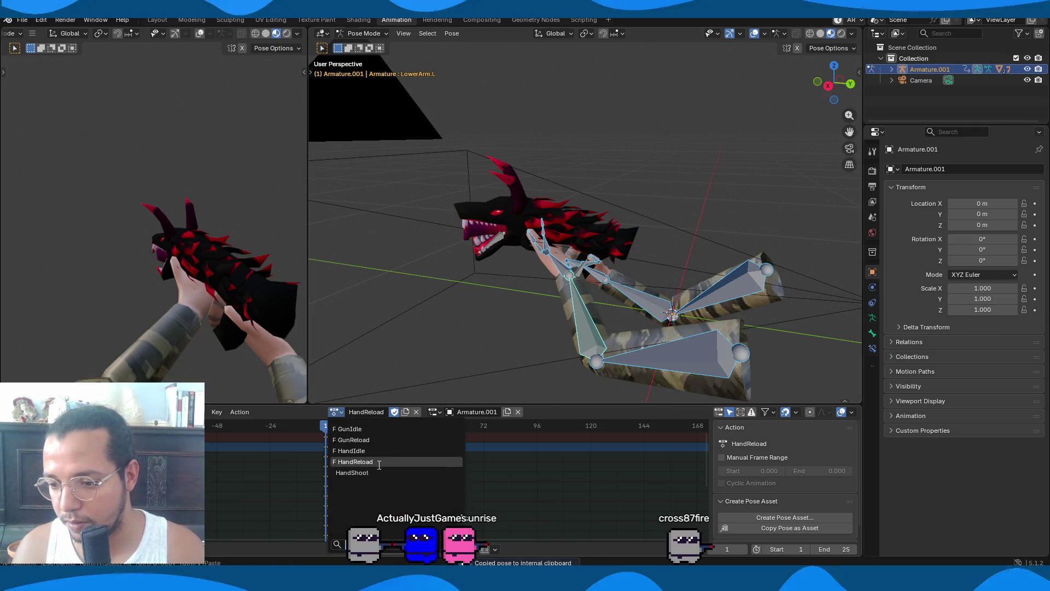
left_click(372, 472)
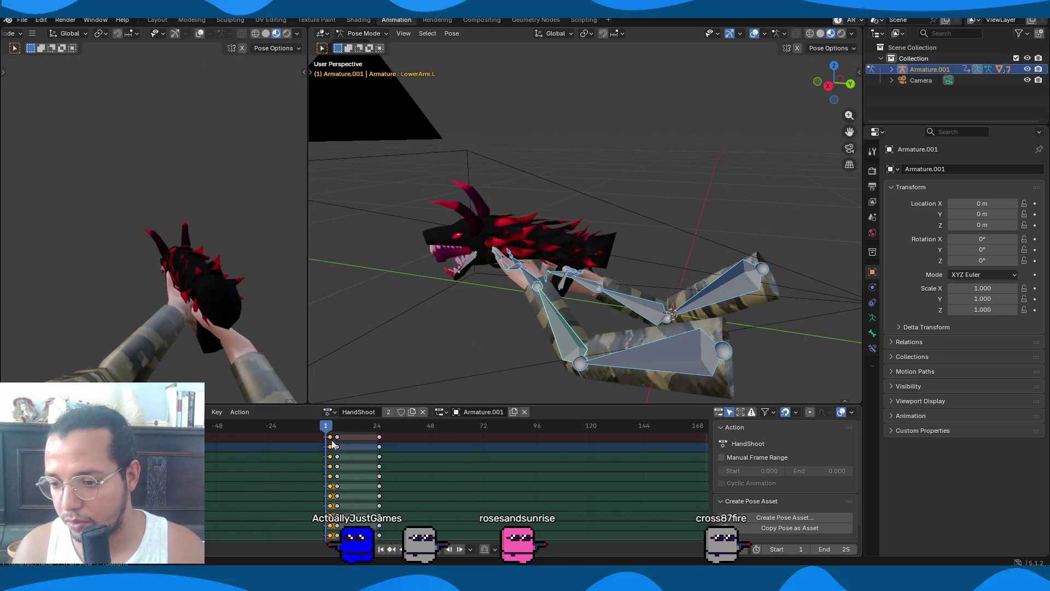
key("space")
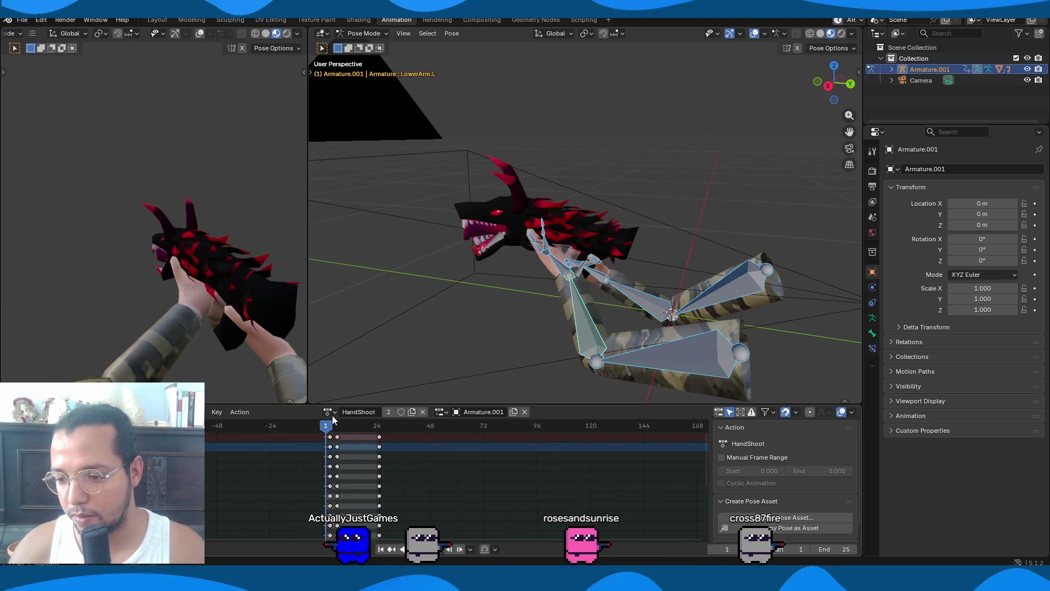
left_click(381, 430)
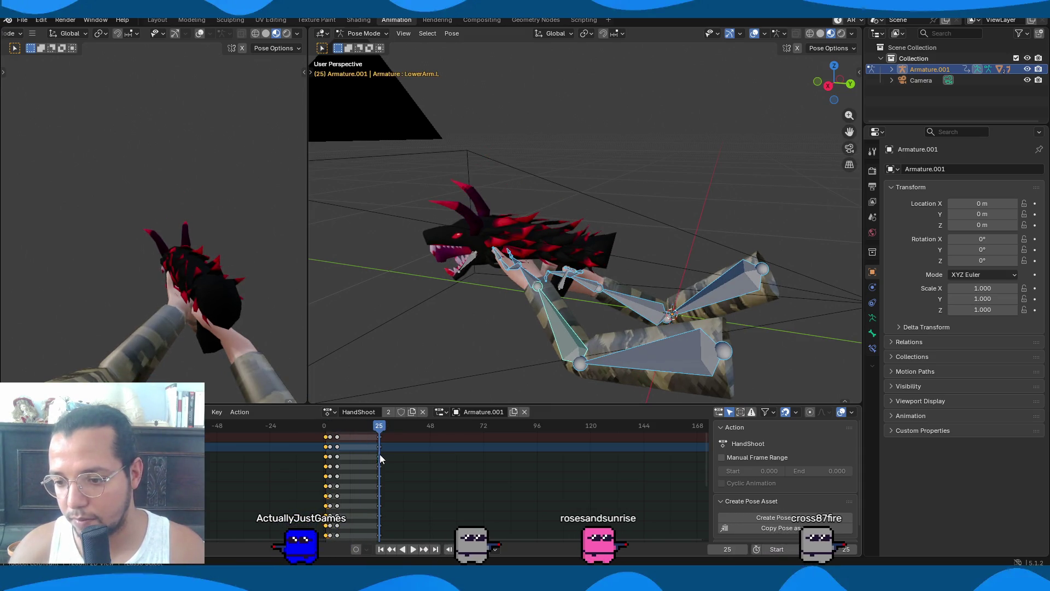
key("ctrl+v")
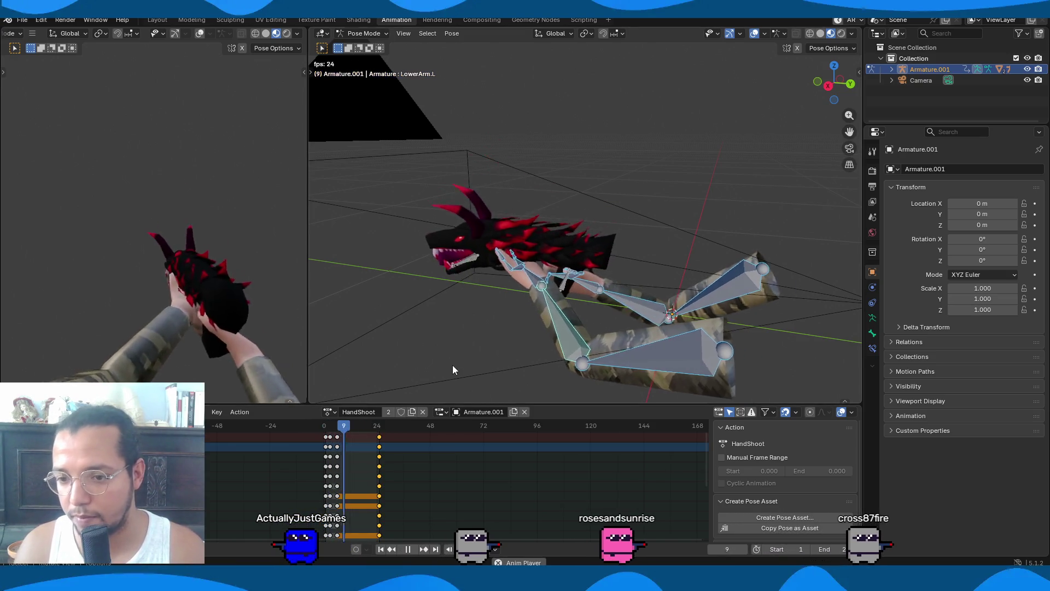
key("space")
left_click(326, 432)
key("space")
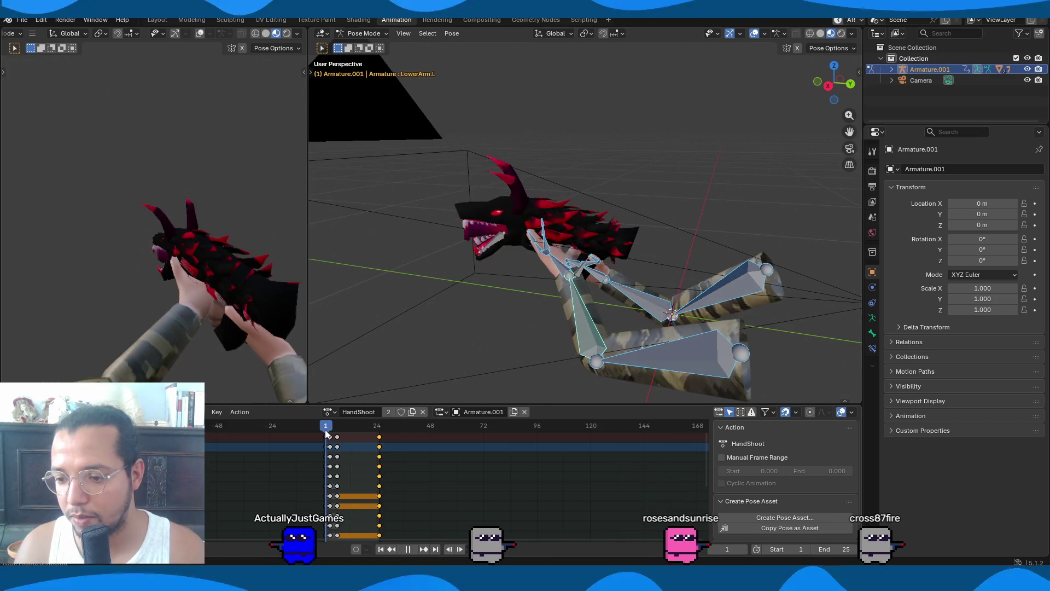
Delete the starting frame-1 keyframes, keeping only the end-frame keys
scroll(514, 307, "up", 3)
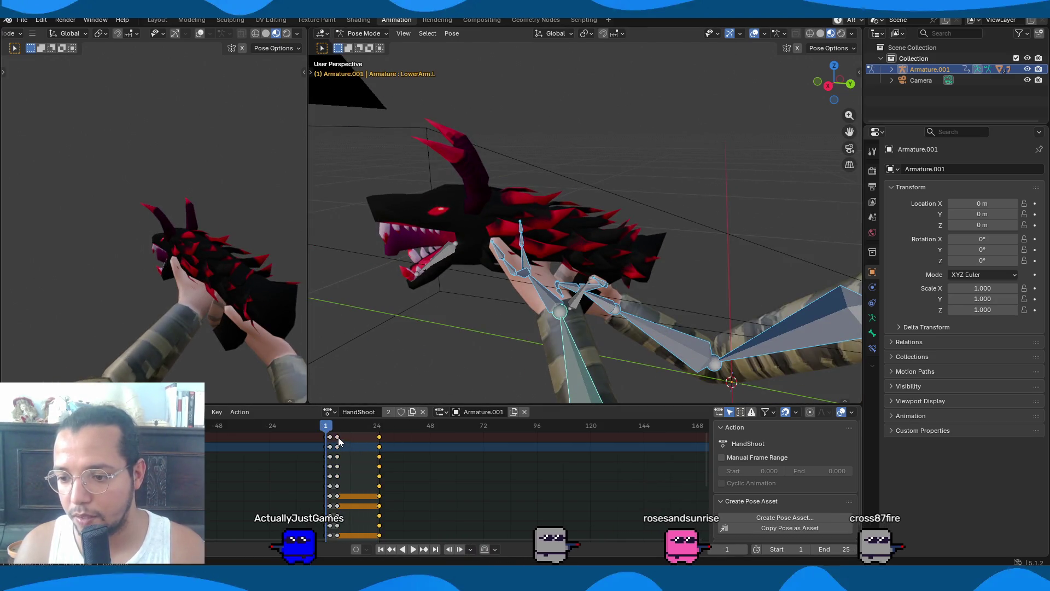
key("x")
left_click(365, 438)
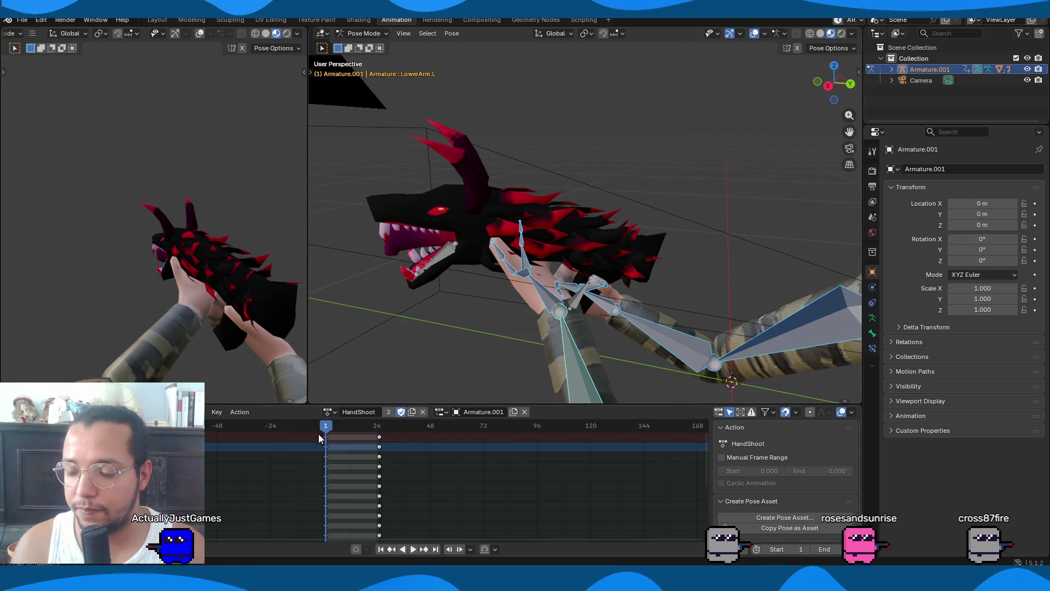
Select the upper arm bones, then move and rotate them along X to repose the arms
scroll(326, 435, "up", 5)
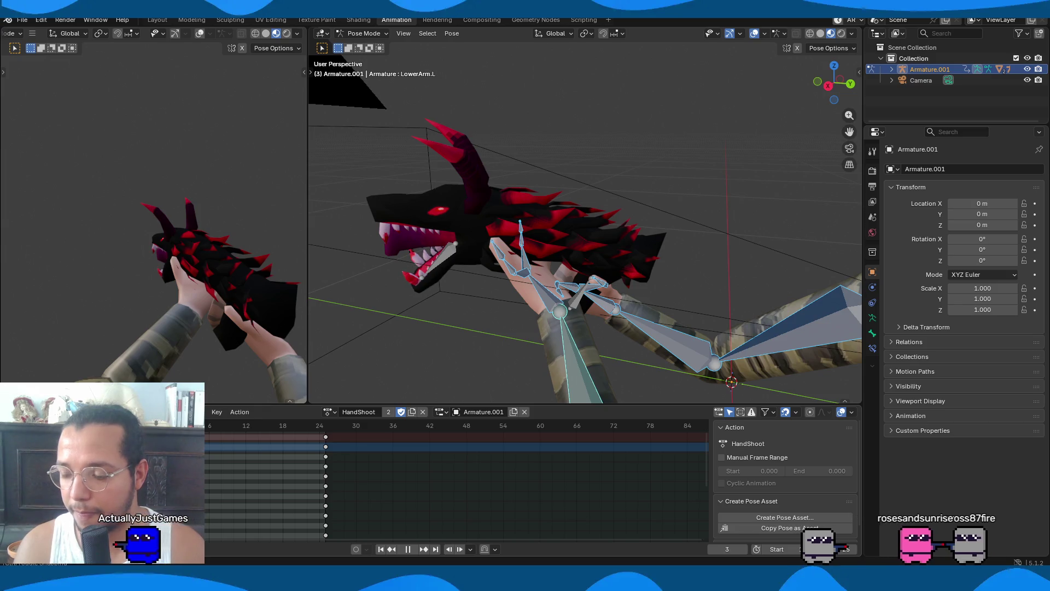
scroll(727, 311, "down", 3)
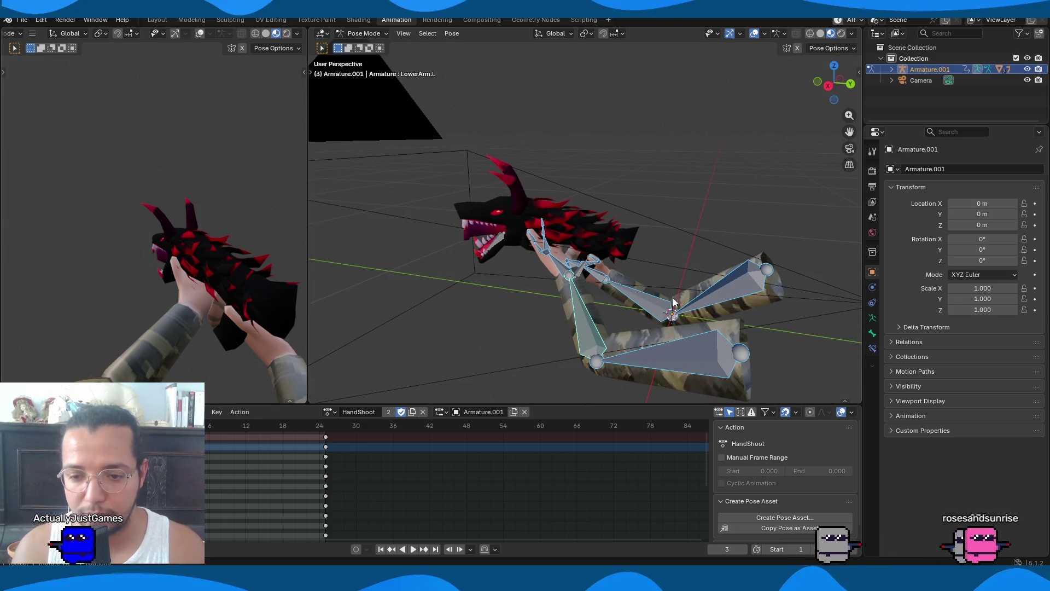
left_click(637, 298)
left_click(606, 330, "shift")
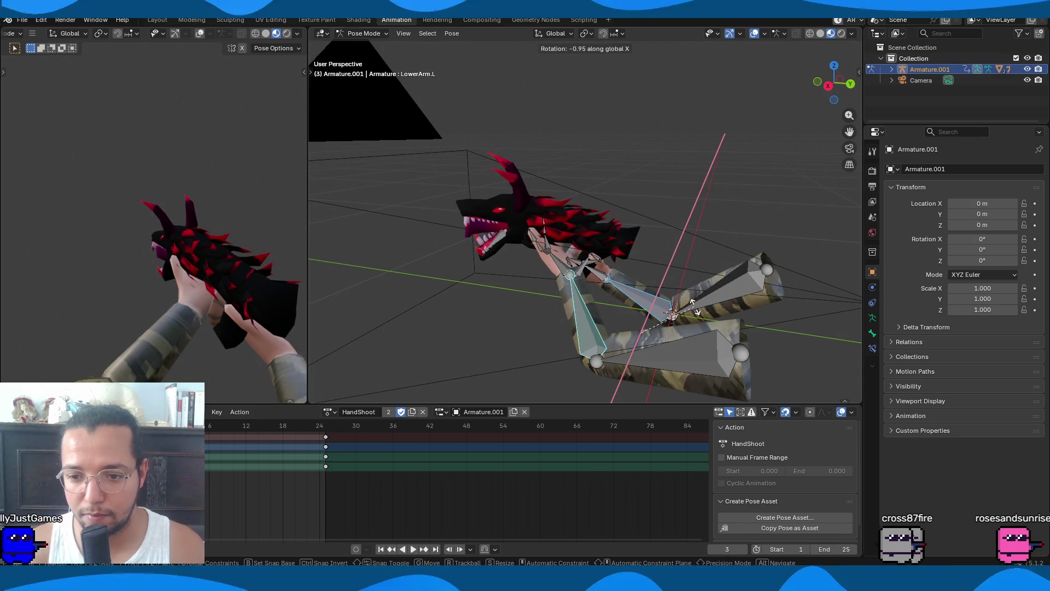
left_click(727, 298)
left_click(720, 352, "shift")
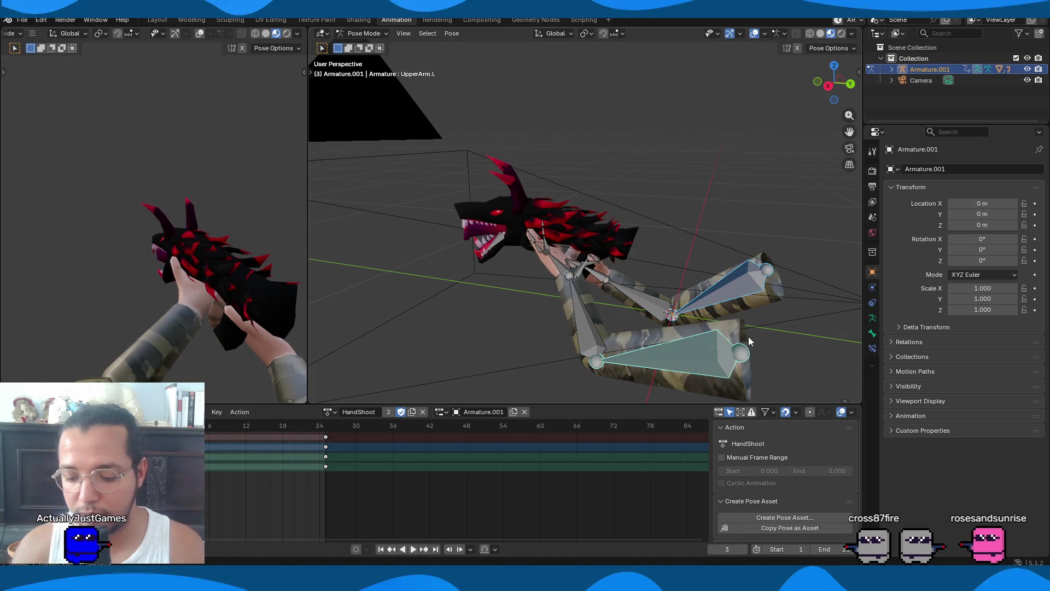
key("g")
key("x")
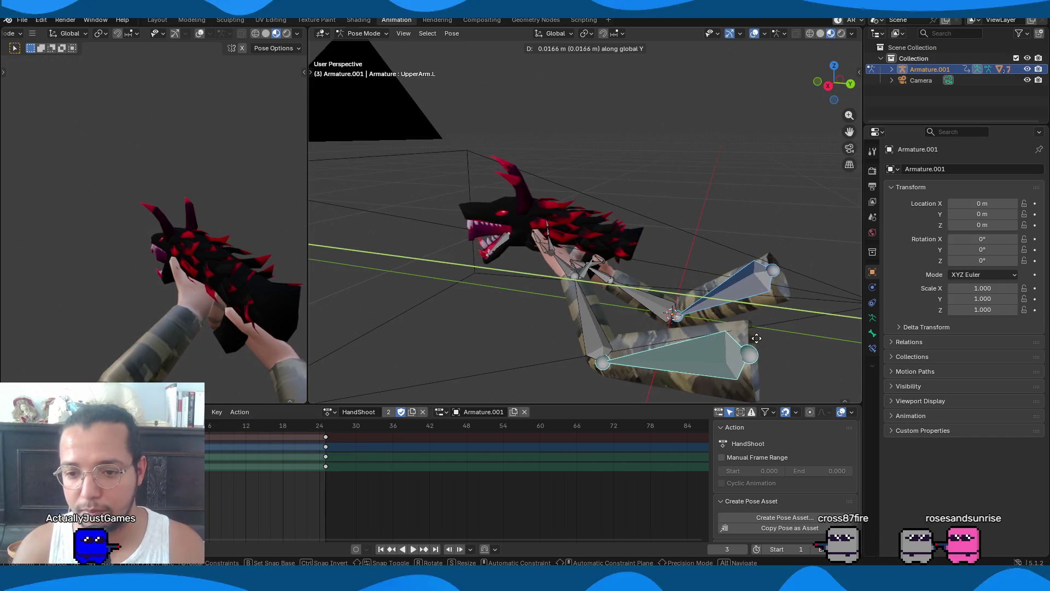
left_click(678, 314)
key("r")
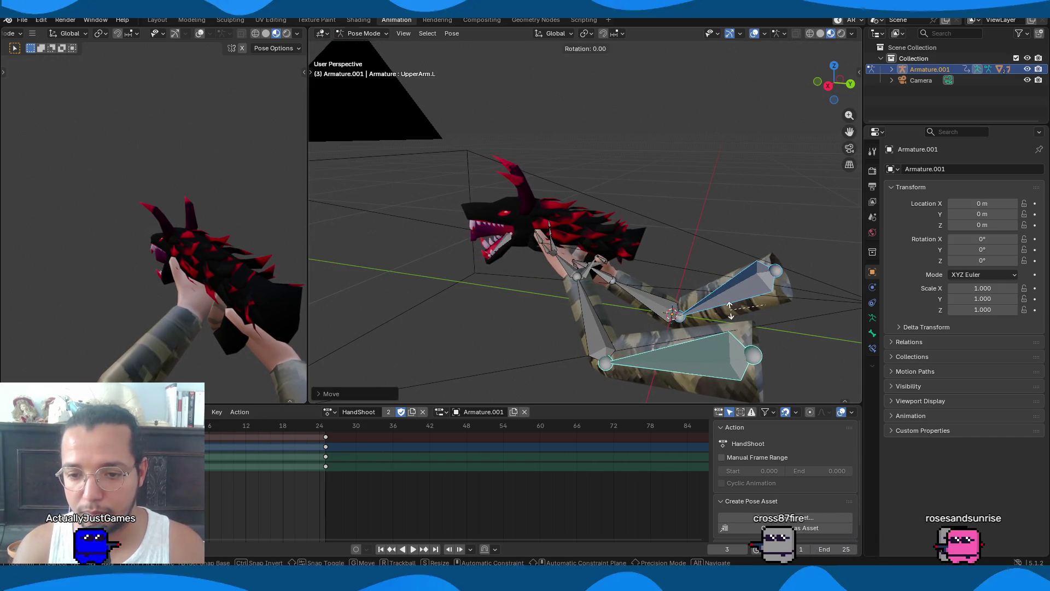
key("x")
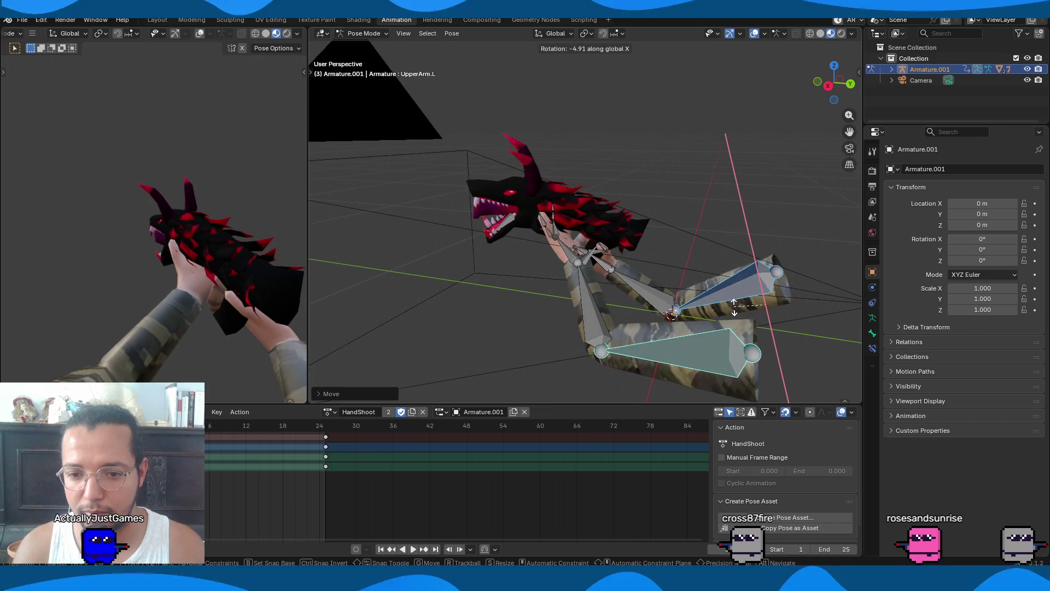
right_click(810, 310)
key("r")
key("x")
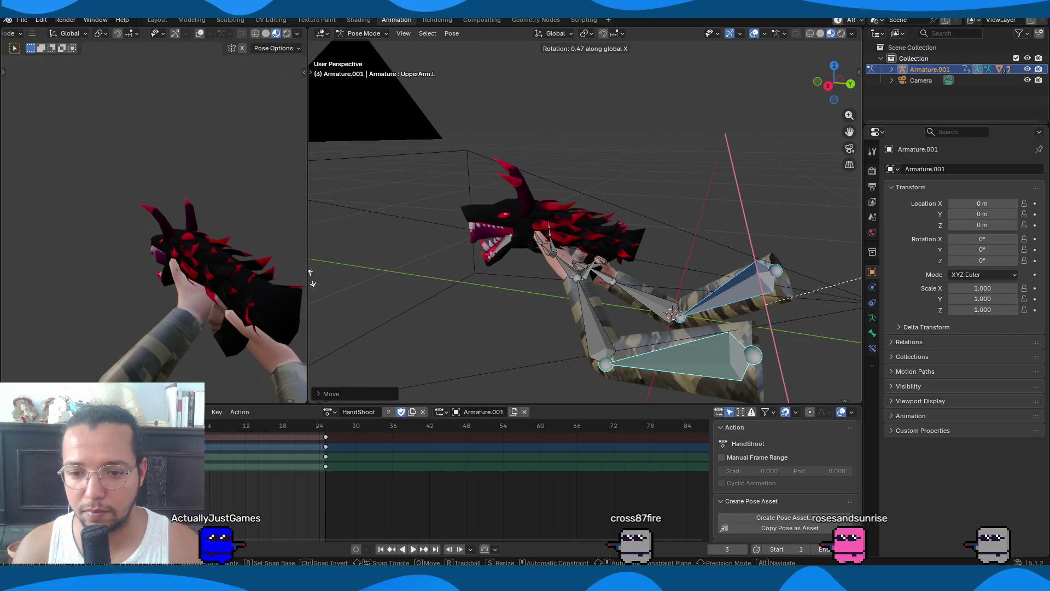
left_click(614, 315)
Rotate both lower-arm bones around X, then keyframe all bones at frame 3
left_click(605, 301)
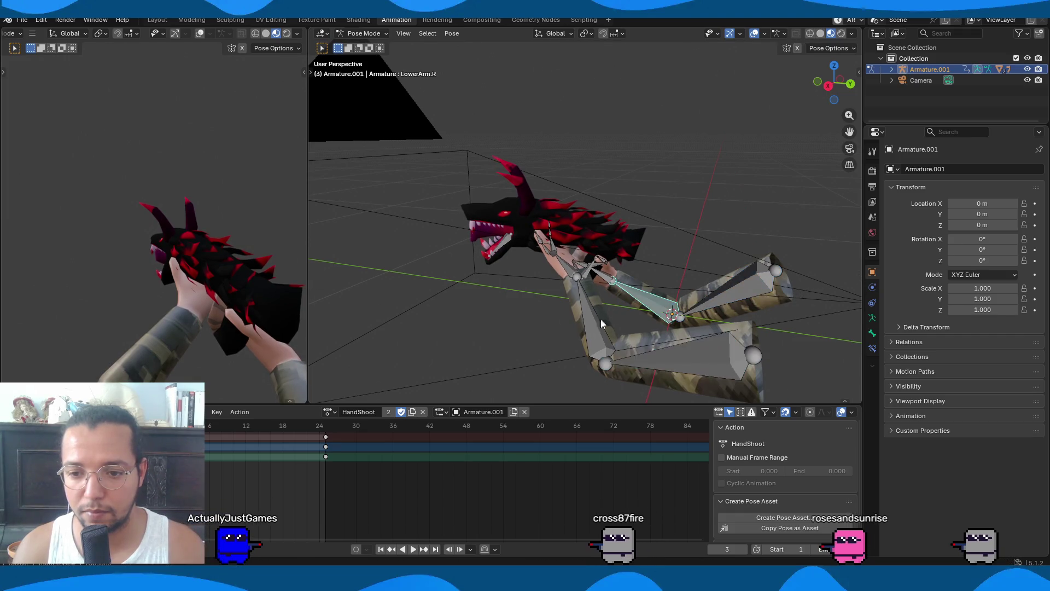
key("ctrl+shift+m")
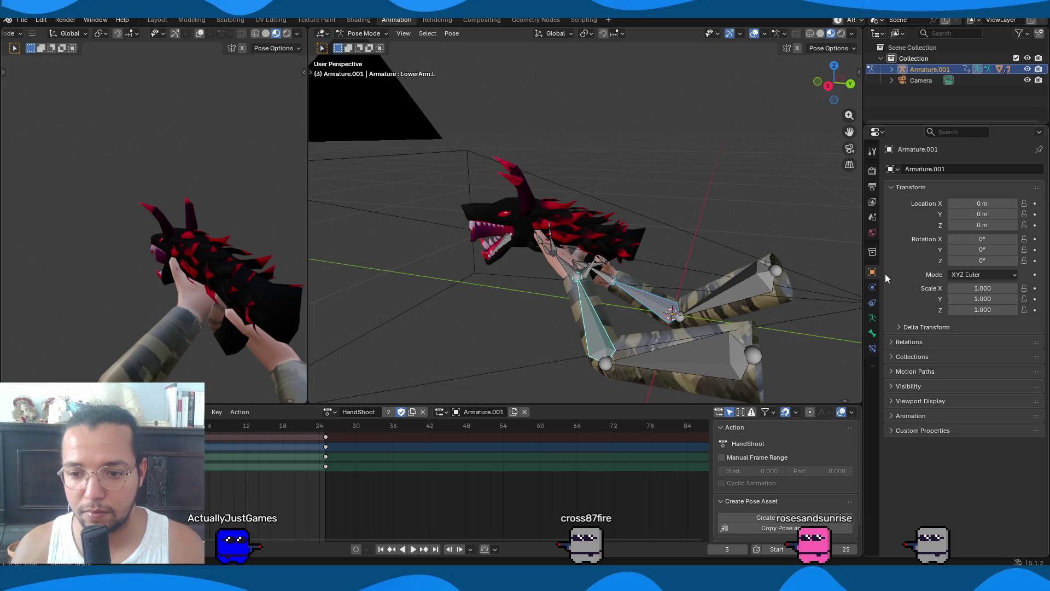
key("r")
key("x")
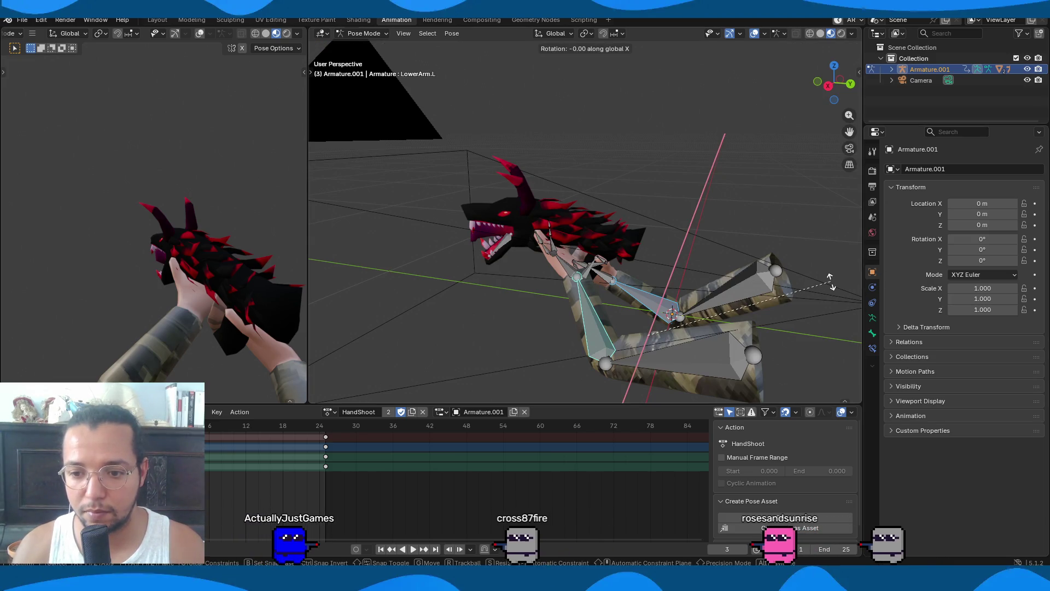
left_click(836, 284)
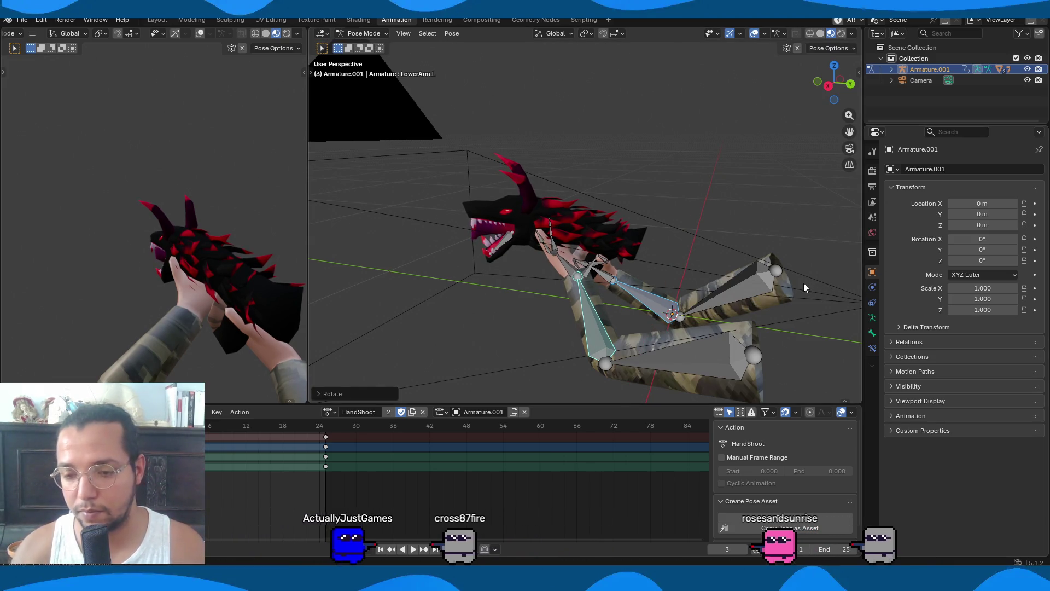
key("a")
key("i")
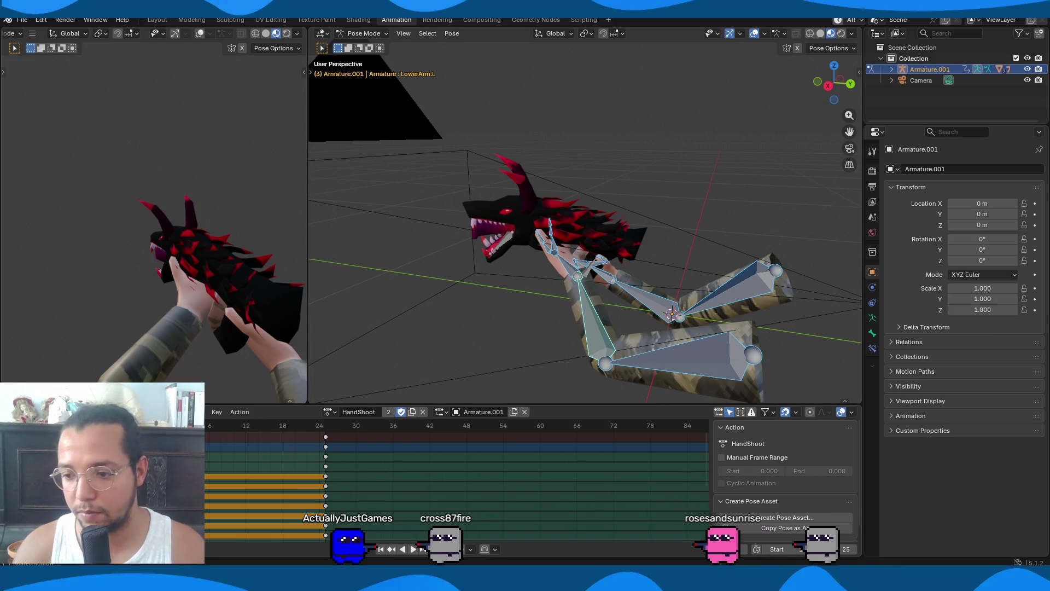
Move the end keyframes from frame 24 to frame 5 and preview the animation
left_click(326, 437)
left_click_drag(325, 437, 204, 438)
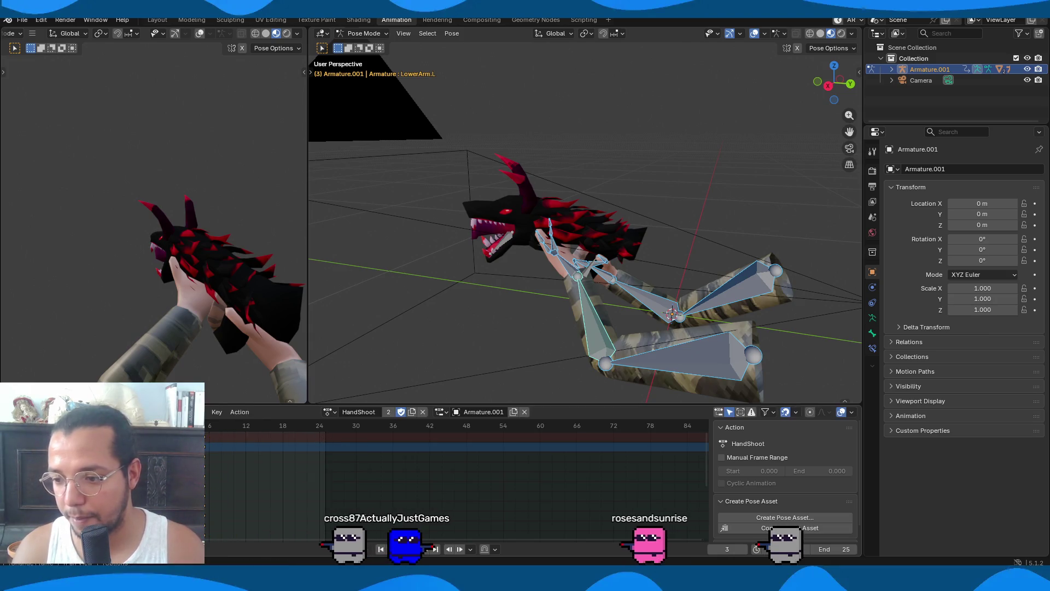
key("space")
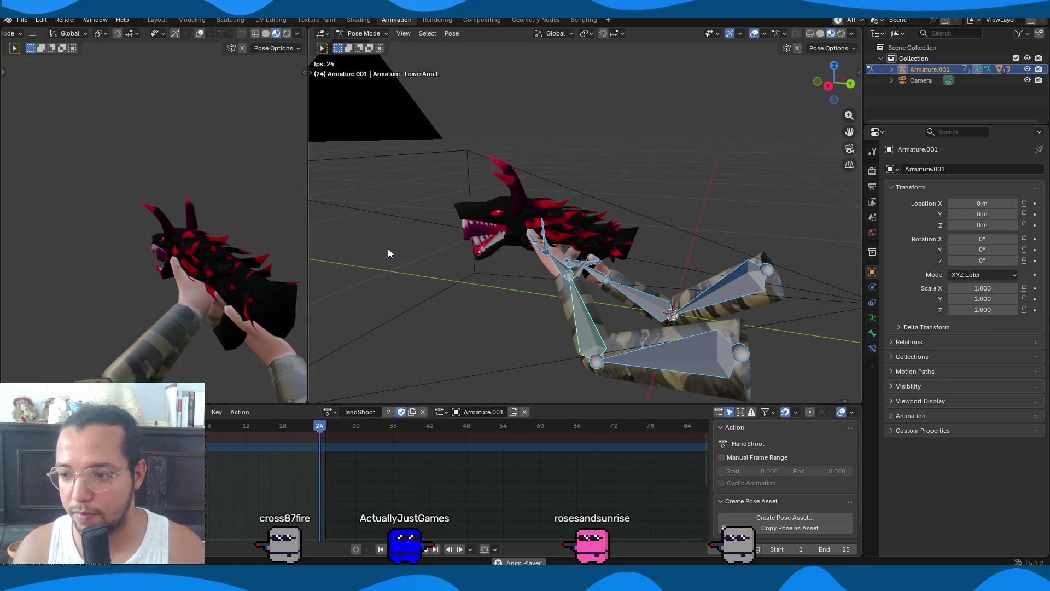
key("space")
key("space")
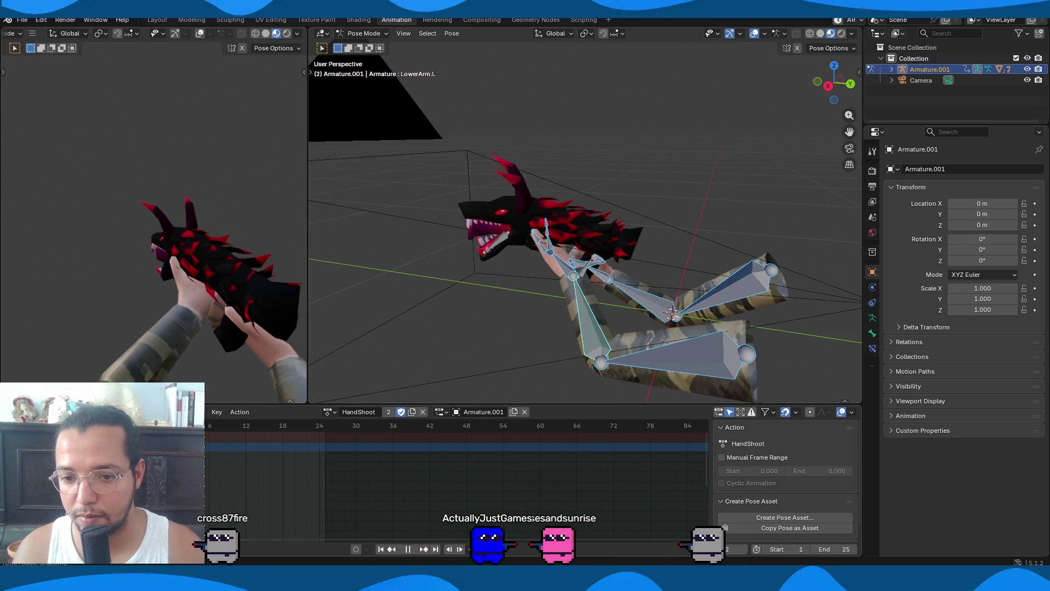
Rotate LowerArm.L around global Y, save DragonGun.blend, and return to Object Mode
left_click(671, 309)
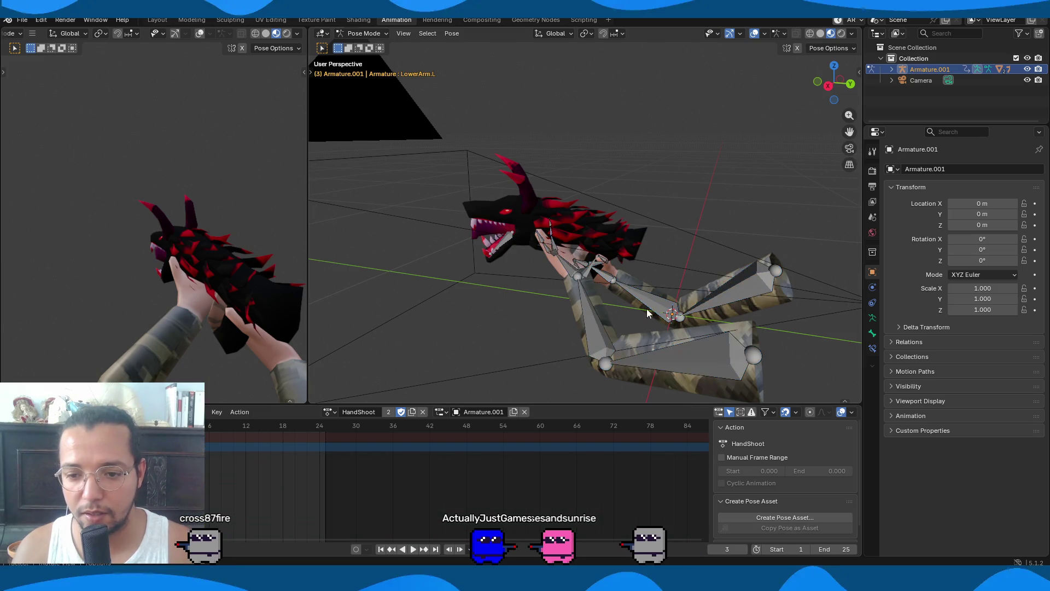
right_click(716, 279)
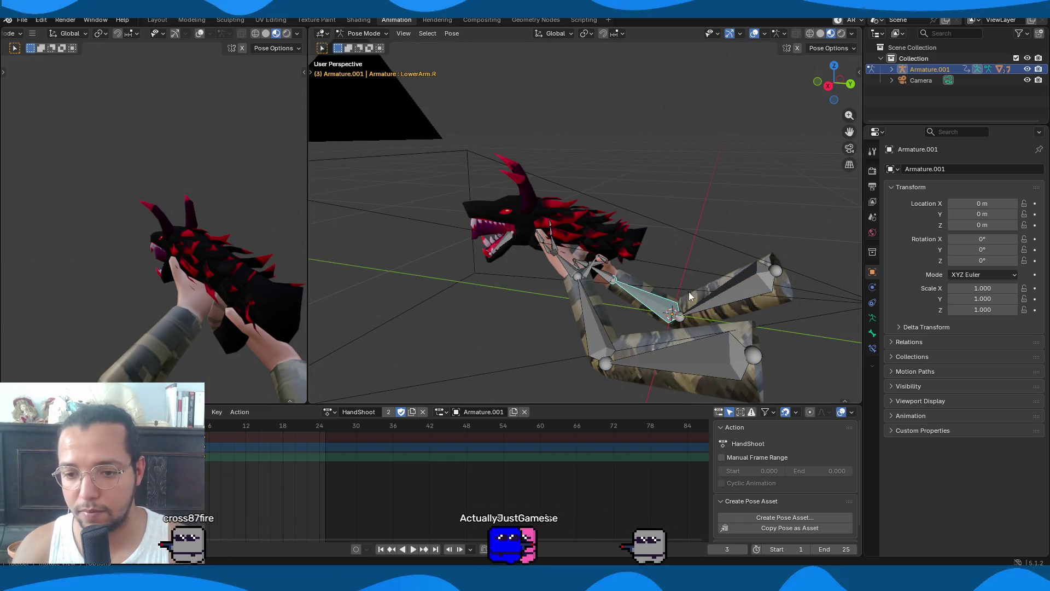
left_click(593, 323, "shift")
key("y")
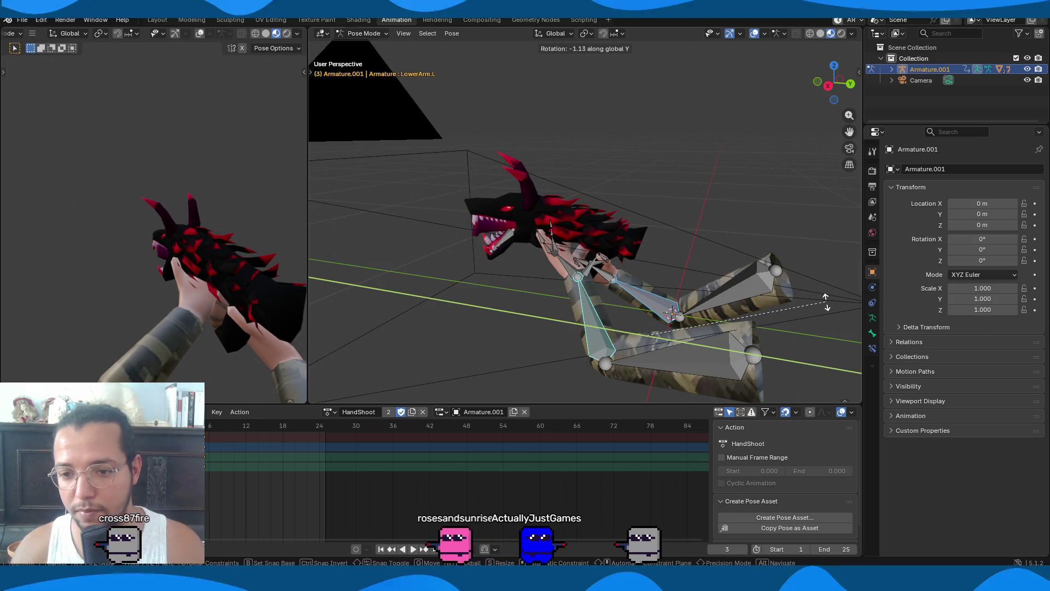
left_click(790, 314)
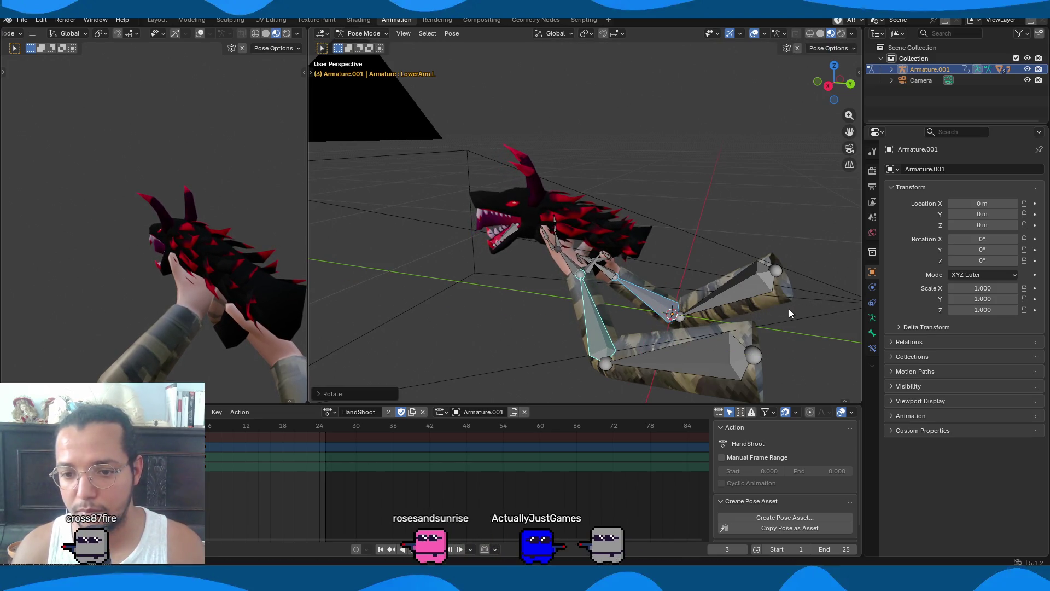
key("a")
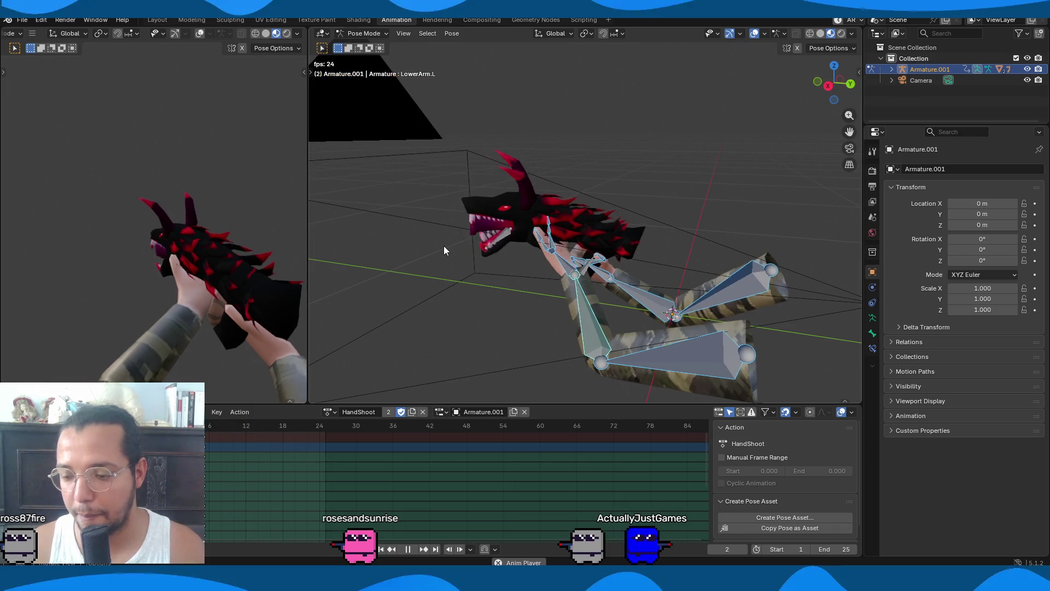
key("space")
key("ctrl+s")
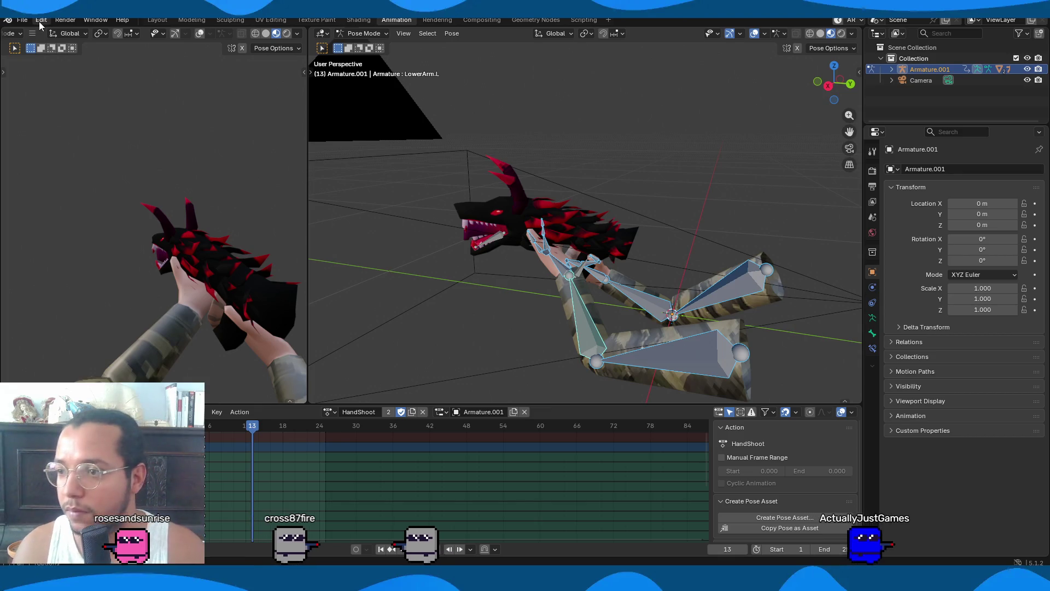
key("ctrl+Tab")
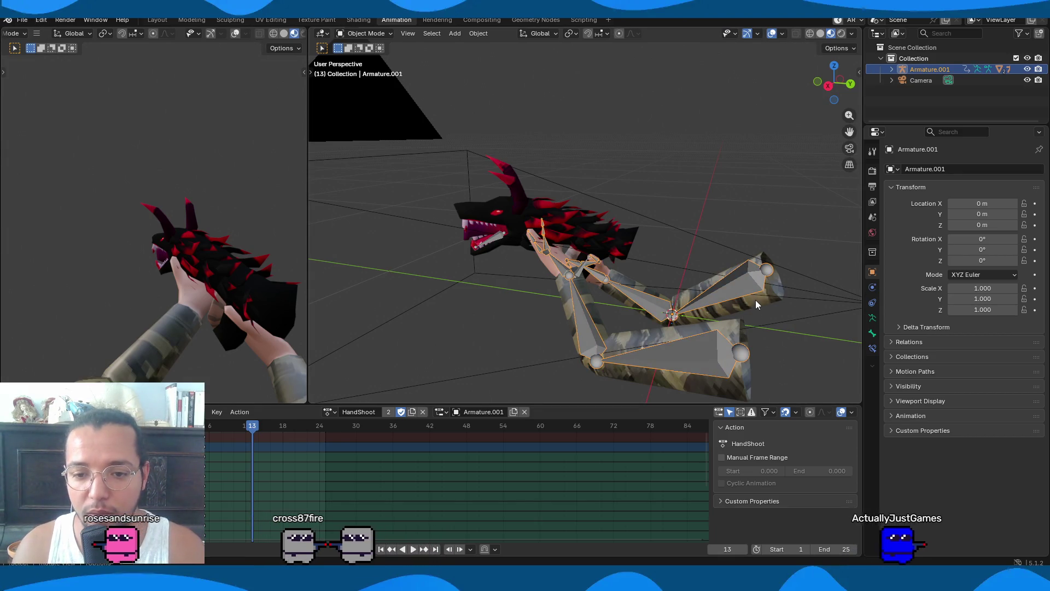
Select the Arm mesh, look over the File > Export options, then switch to the Godot editor
left_click(756, 300)
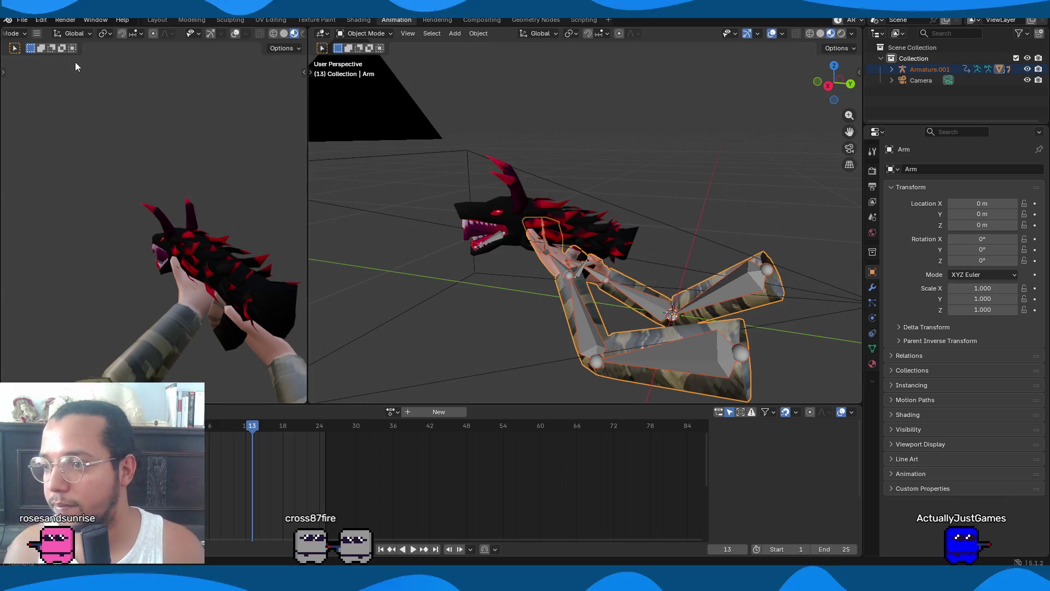
left_click(33, 19)
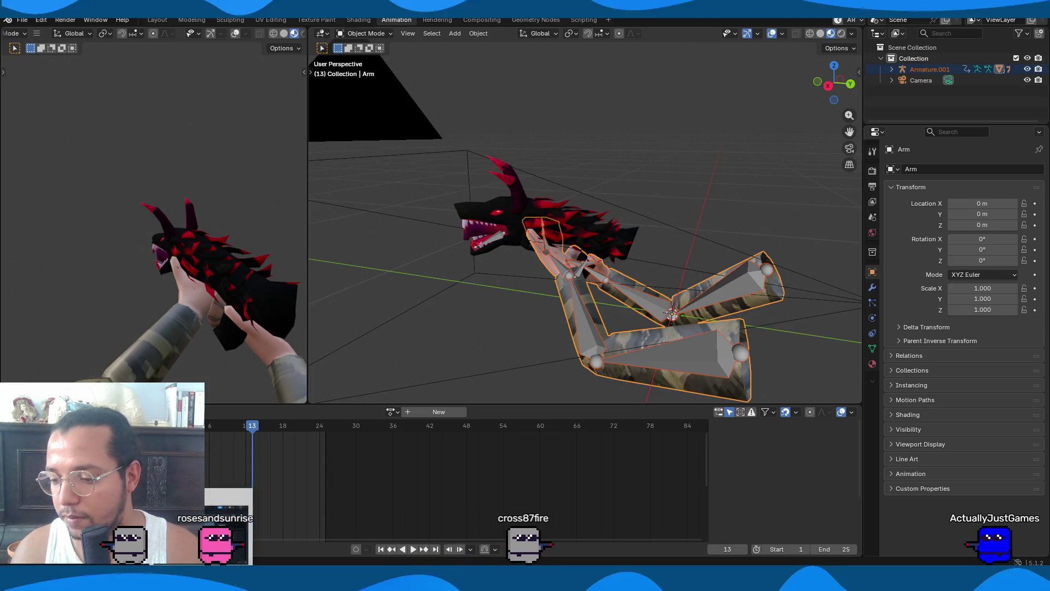
key("alt+Tab")
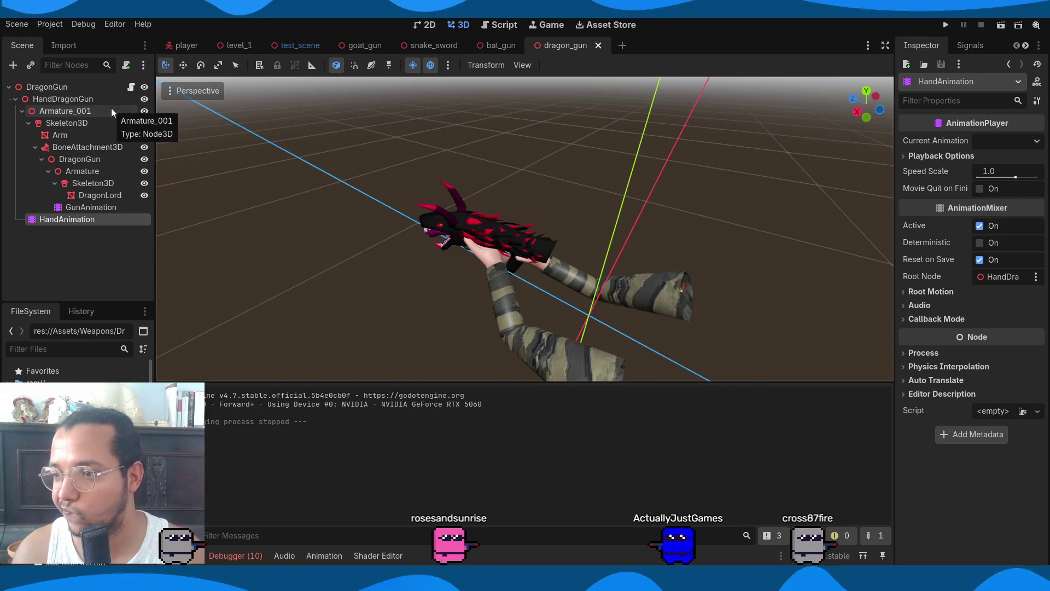
Move BoneAttachment3D out of the way, then delete the old HandDragonGun node
left_click(33, 147)
mouse_move(71, 147)
left_mouse_down()
mouse_move(44, 91)
mouse_move(70, 101)
left_mouse_up()
left_click(70, 100)
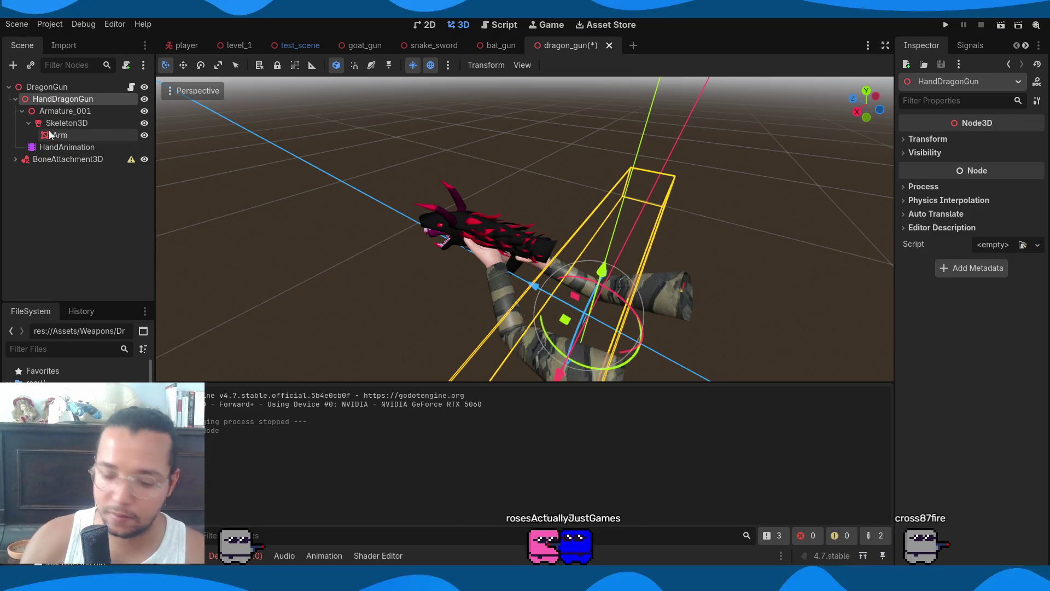
key("Delete")
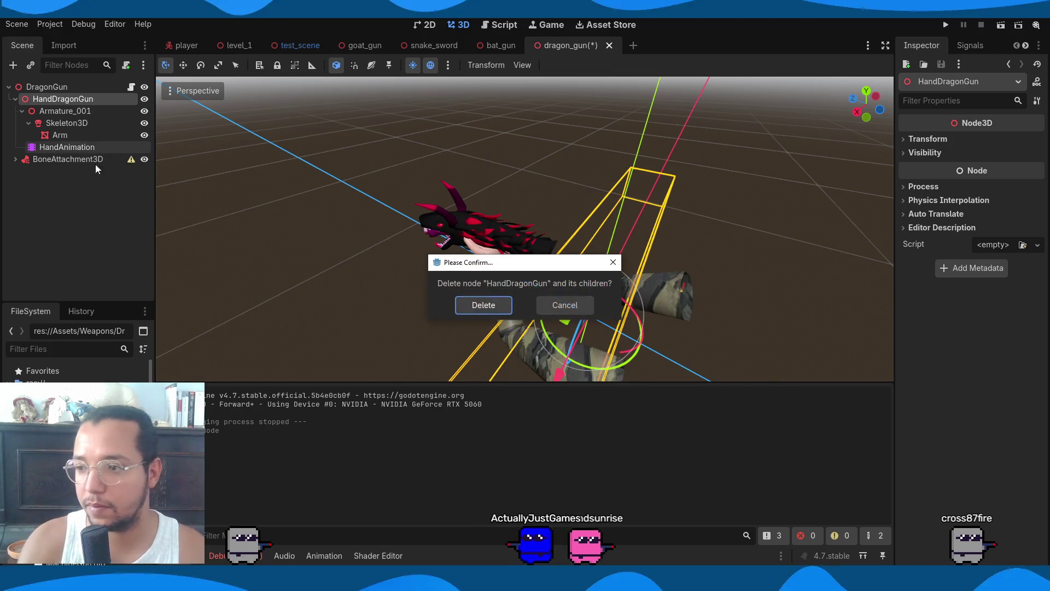
left_click(475, 304)
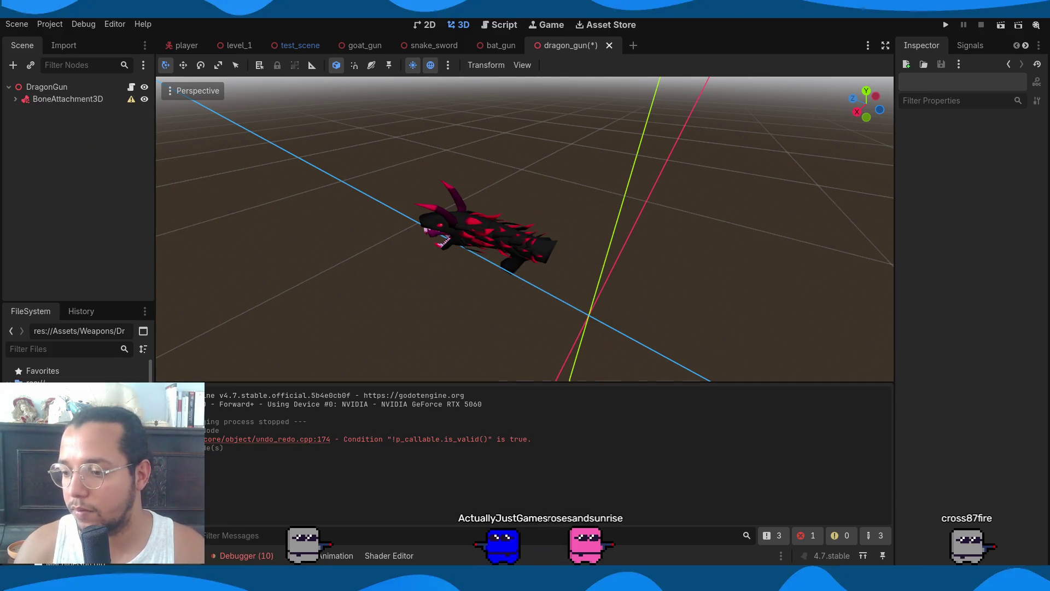
Re-add HandDragonGun.glb under DragonGun, make it local, and rename its AnimationPlayer to HandAnimation
left_click_drag(92, 121, 70, 94)
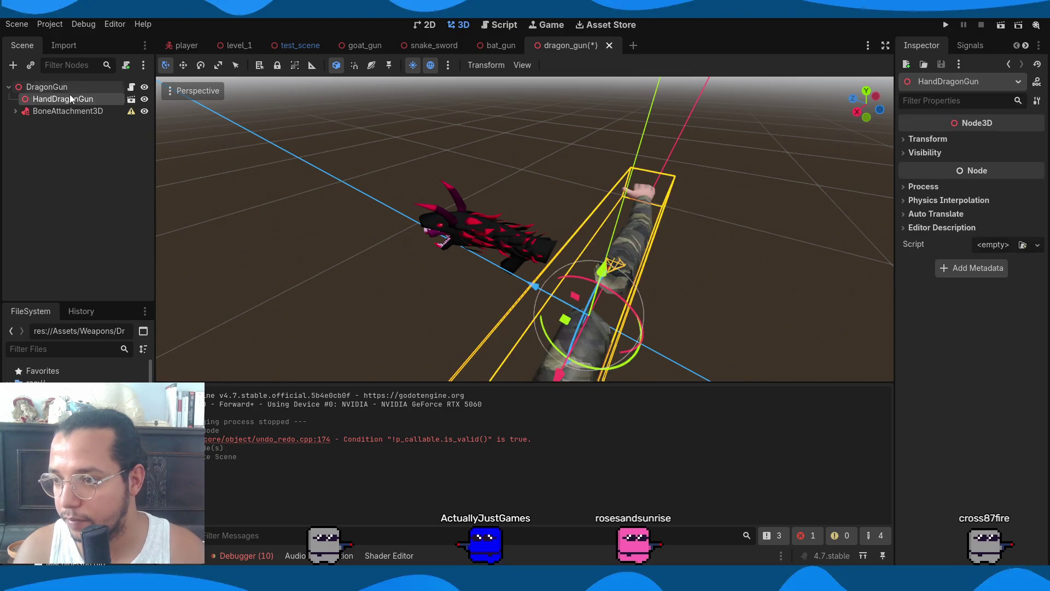
right_click(70, 98)
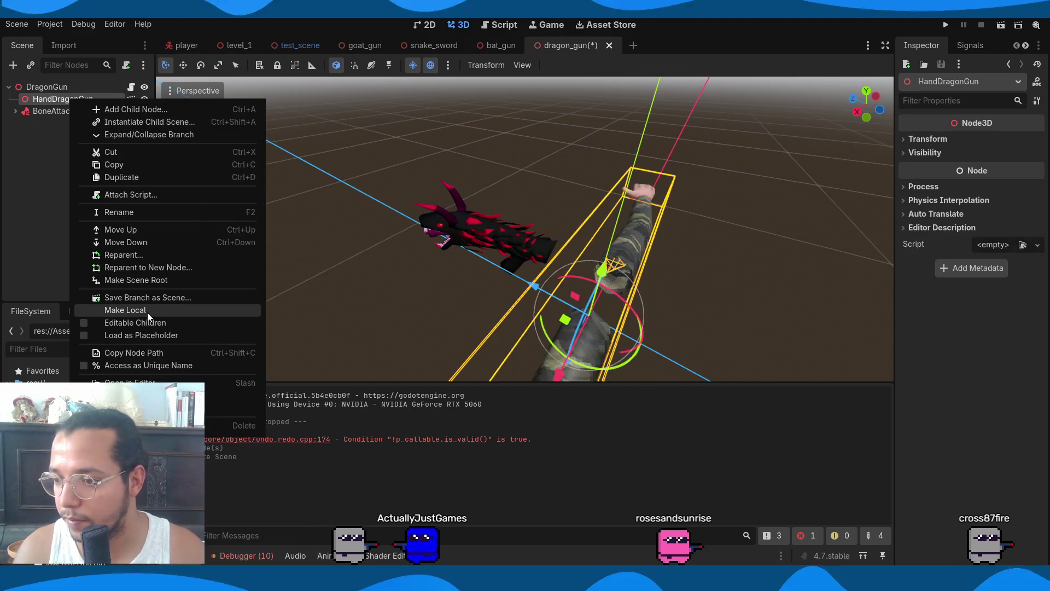
left_click(146, 313)
double_click(66, 146)
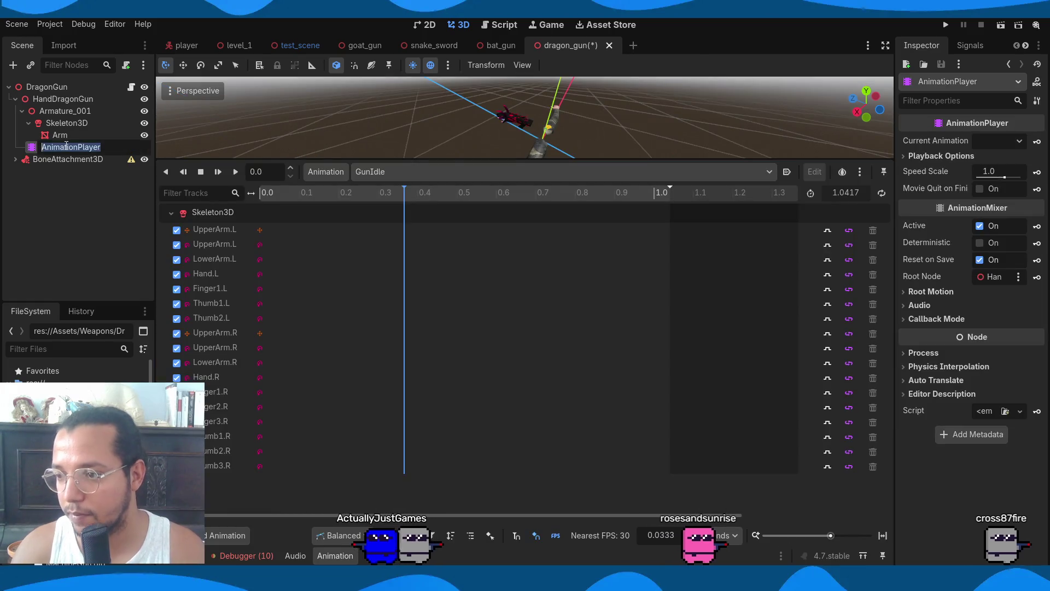
type("Hand")
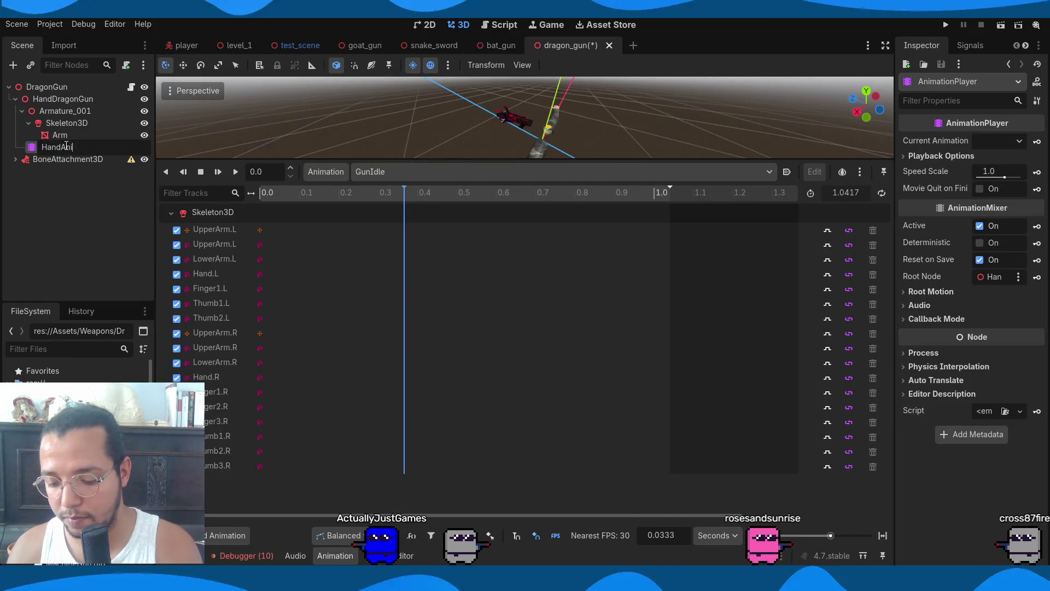
key("Return")
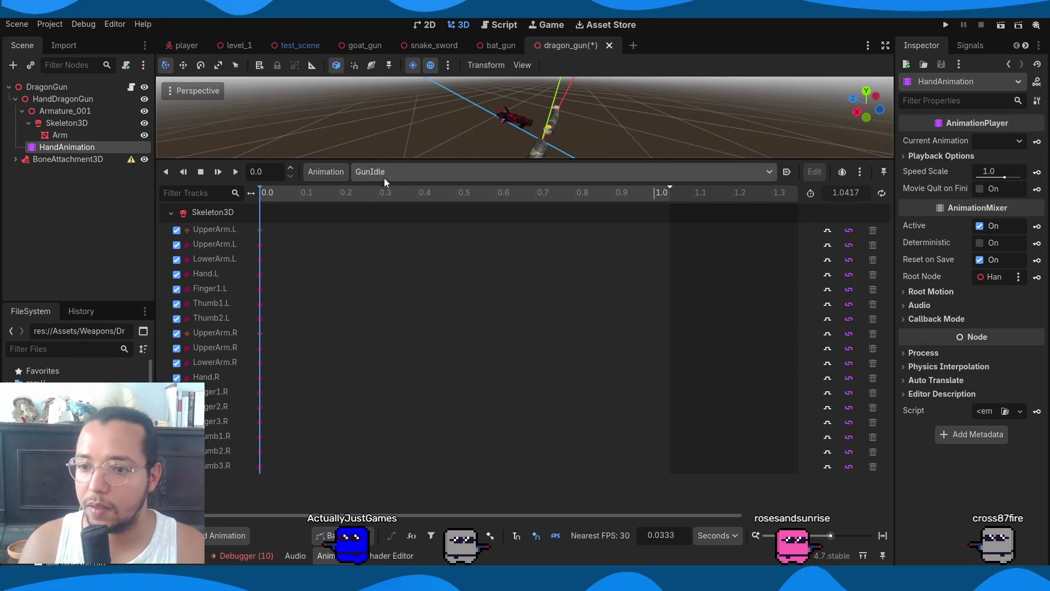
left_click_drag(369, 160, 389, 354)
left_click(389, 364)
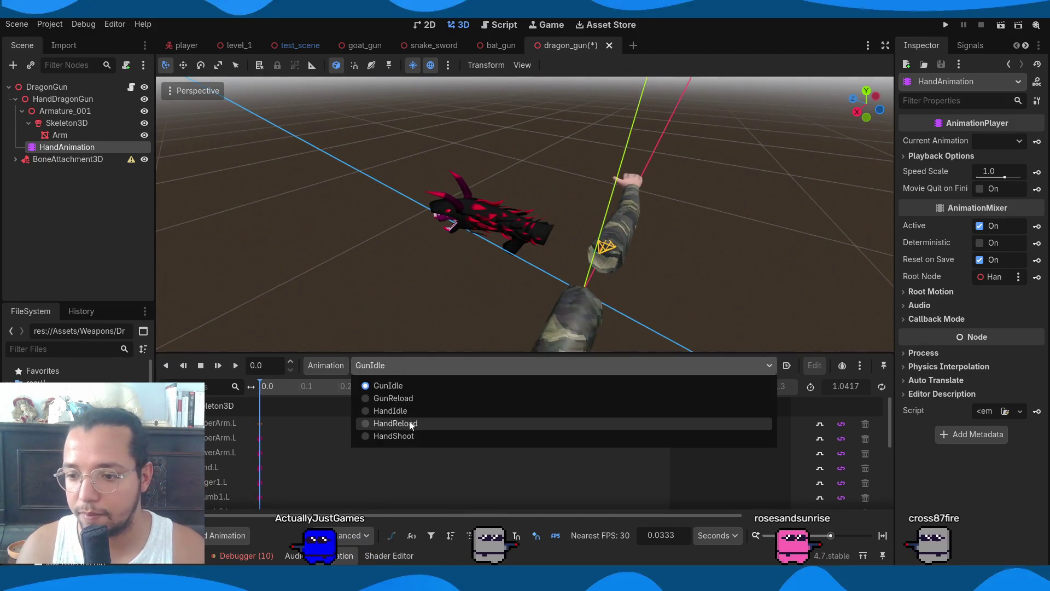
Load the HandIdle animation and scrub its timeline to preview the pose
left_click(411, 412)
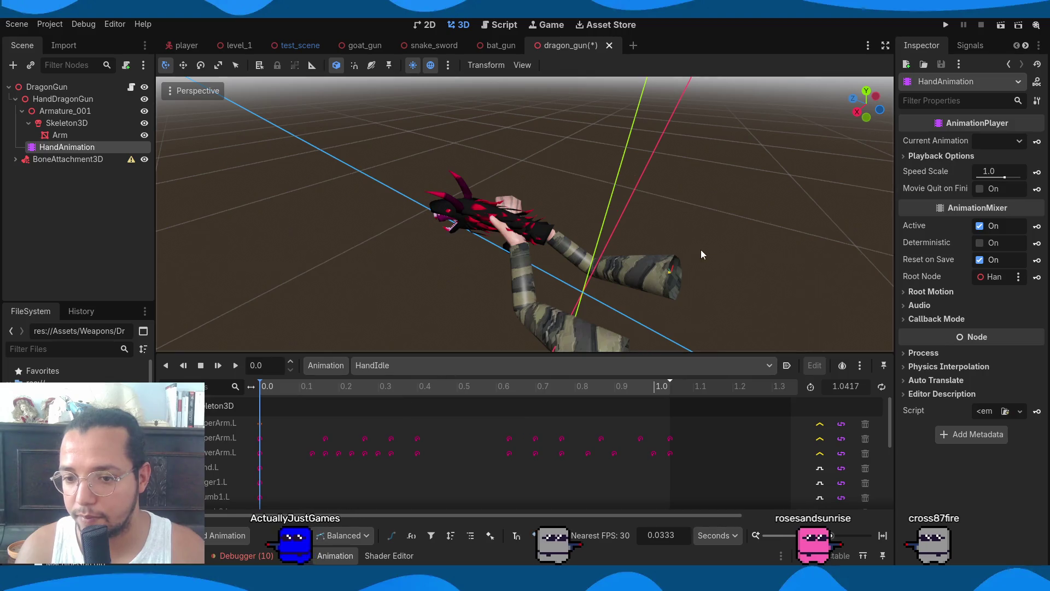
mouse_move(529, 248)
left_mouse_down()
mouse_move(396, 245)
mouse_move(587, 228)
mouse_move(524, 218)
mouse_move(294, 383)
left_mouse_up()
scroll(524, 218, "up", 3)
left_click(327, 386)
left_click(260, 386)
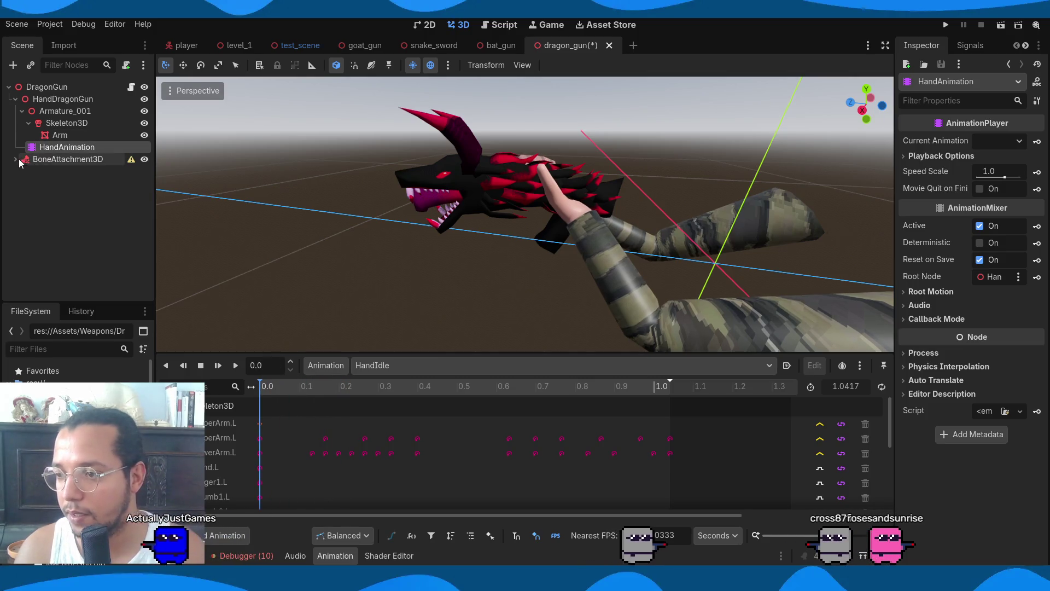
Move BoneAttachment3D under Skeleton3D and check that it follows the Hand.R bone
left_click_drag(70, 161, 68, 123)
left_click(35, 147)
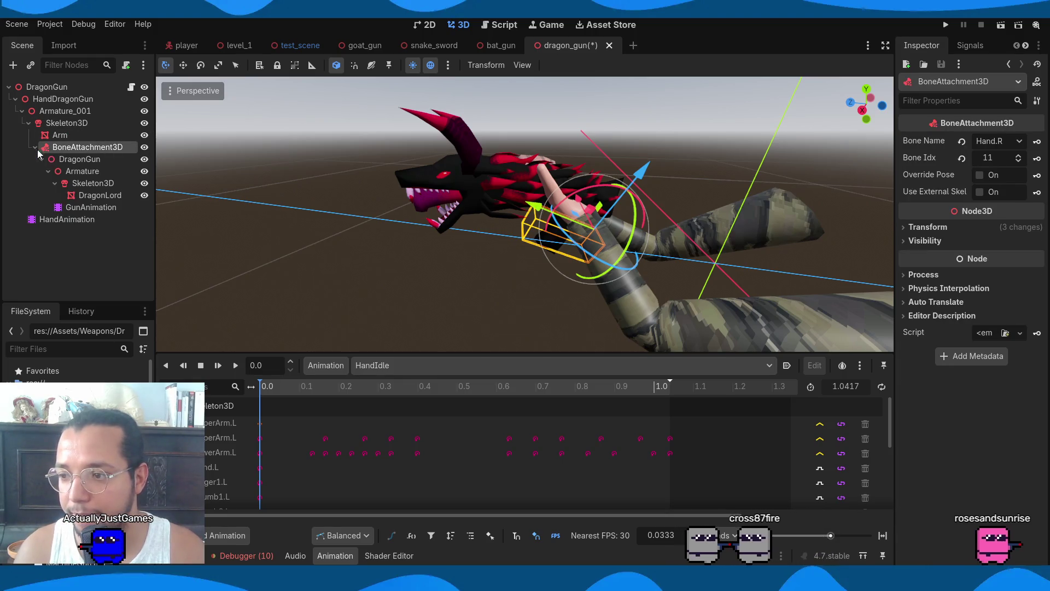
left_click(106, 172)
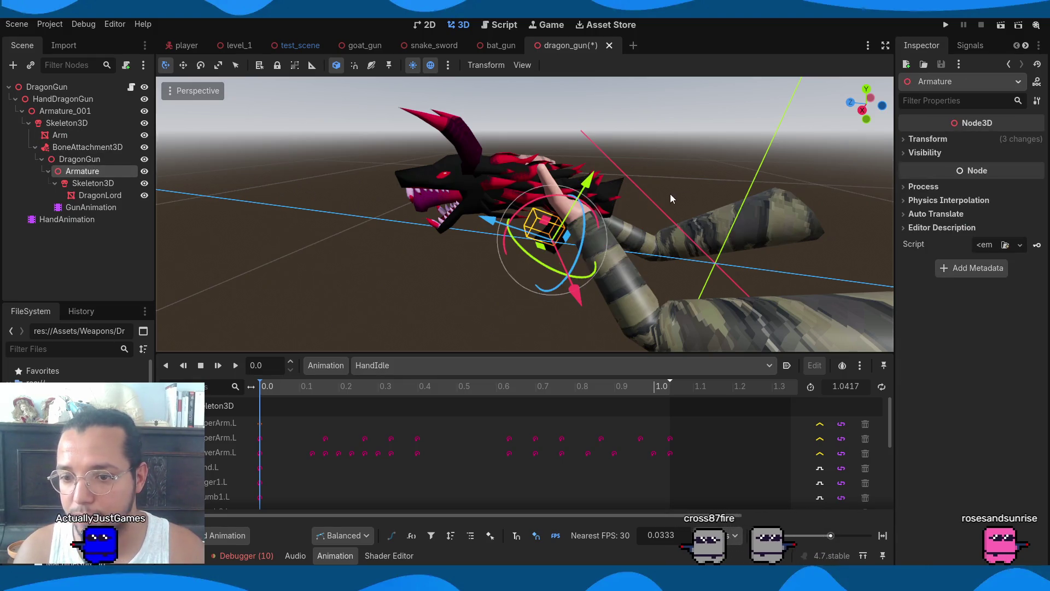
key("f")
left_click(109, 148)
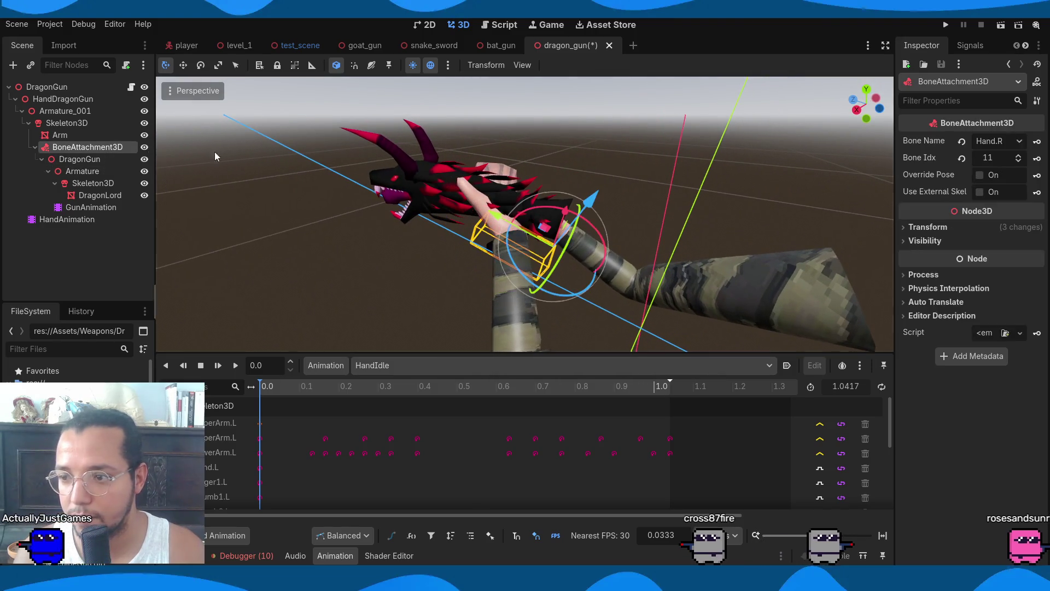
left_click(28, 171)
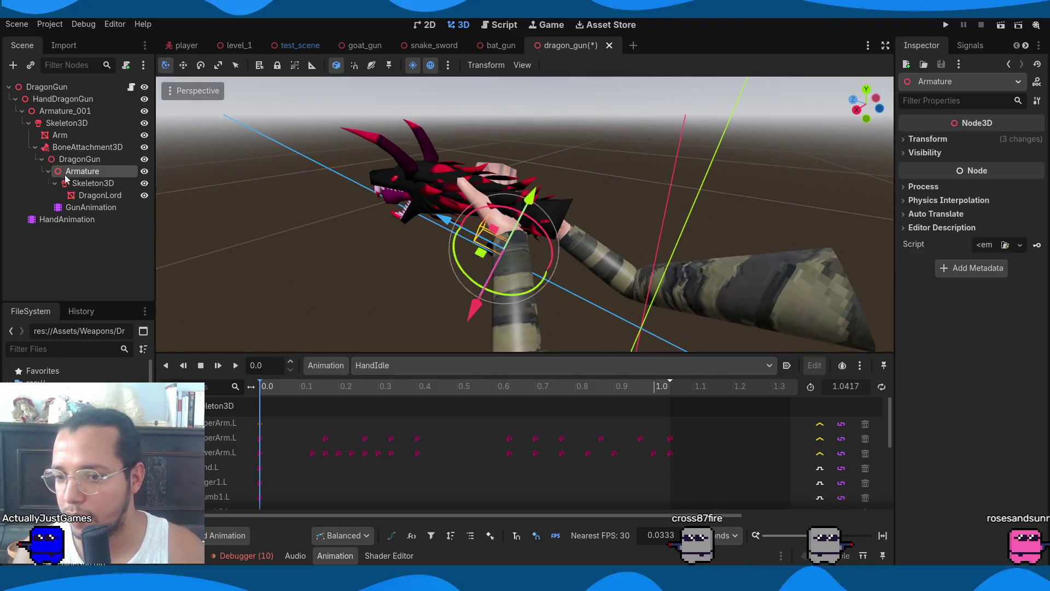
Play HandIdle with the gun in hand, then save the dragon_gun scene
scroll(348, 251, "up", 5)
mouse_move(348, 252)
left_mouse_down()
mouse_move(233, 268)
mouse_move(303, 274)
mouse_move(458, 231)
mouse_move(415, 257)
mouse_move(470, 230)
mouse_move(382, 306)
left_mouse_up()
left_click(235, 365)
left_click(441, 364)
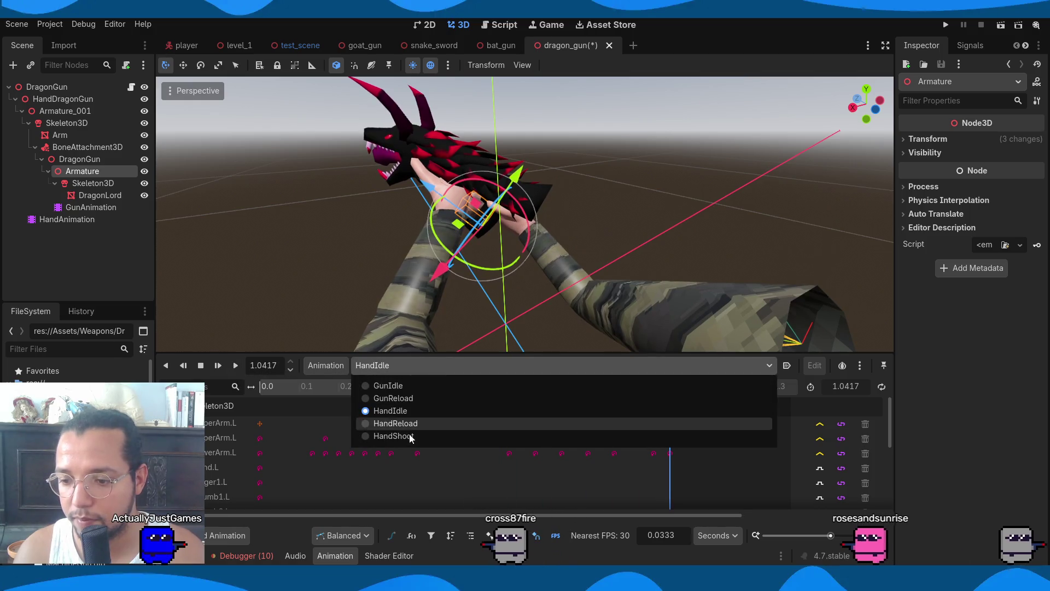
key("ctrl+s")
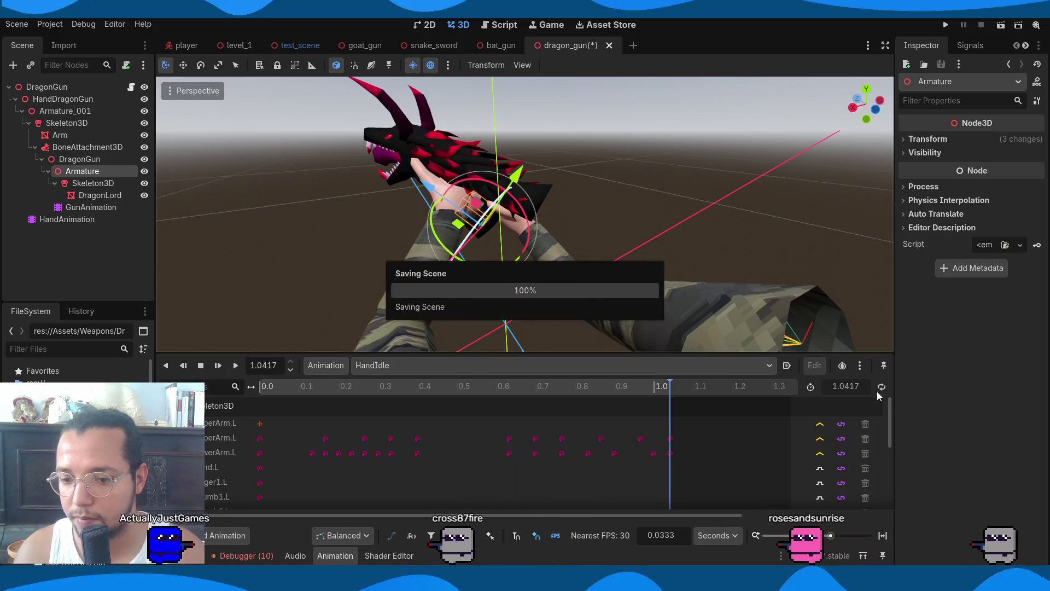
Turn on looping for HandIdle, dismiss the loop warning, and play the HandIdle preview
left_click(880, 387)
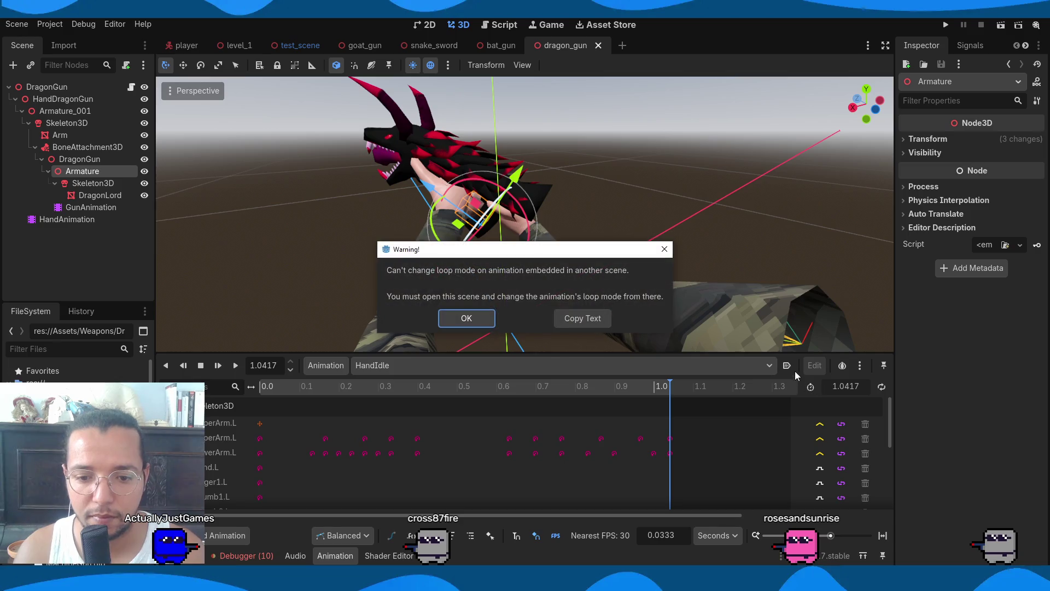
left_click(477, 327)
left_click(711, 365)
left_click(700, 415)
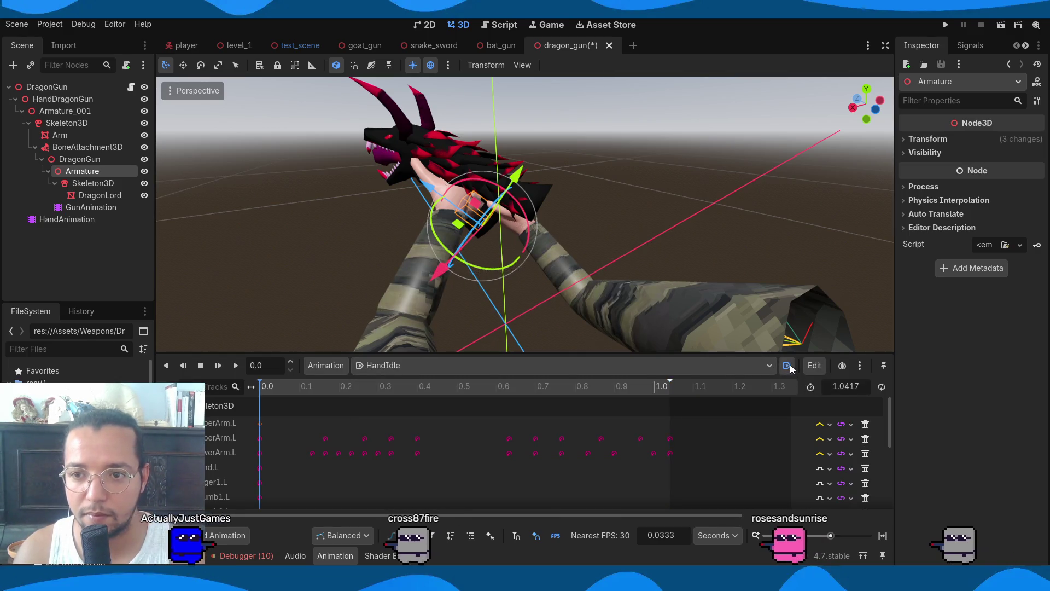
left_click(675, 199)
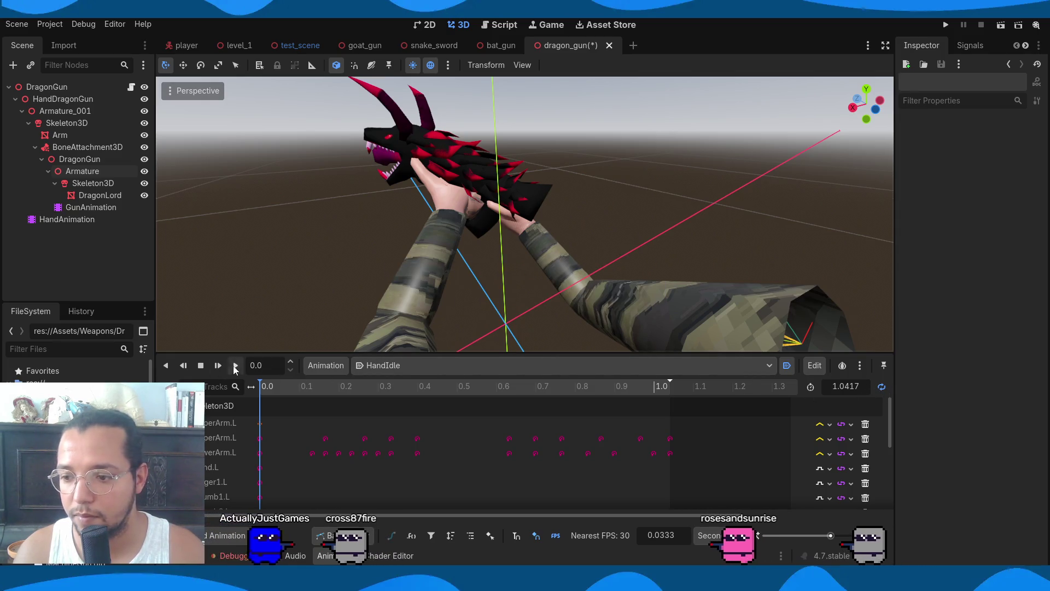
left_click(236, 366)
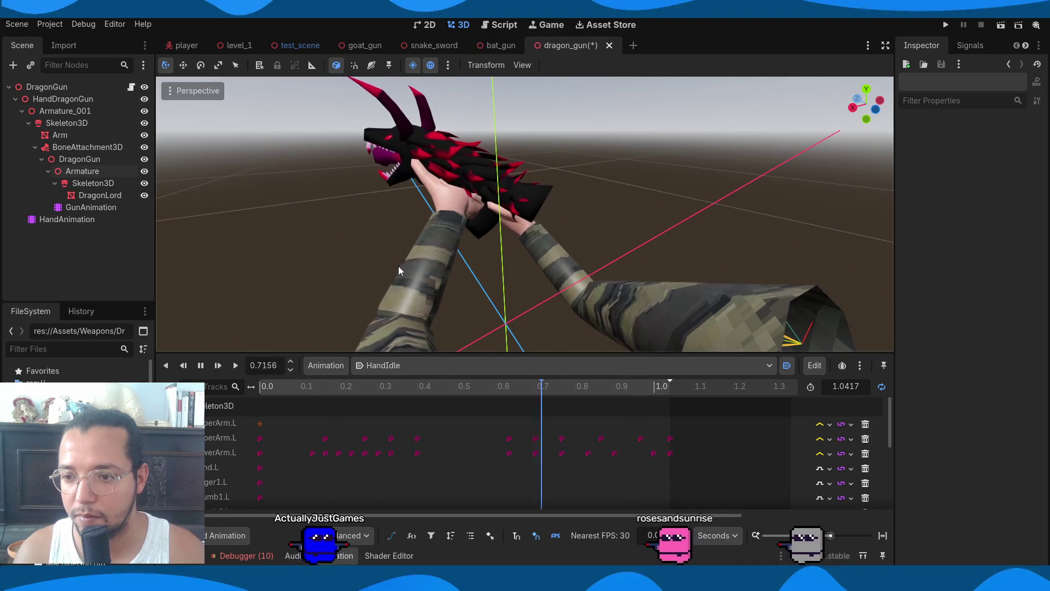
Preview the HandReload and HandShoot animations, then save the dragon_gun scene
left_click(455, 365)
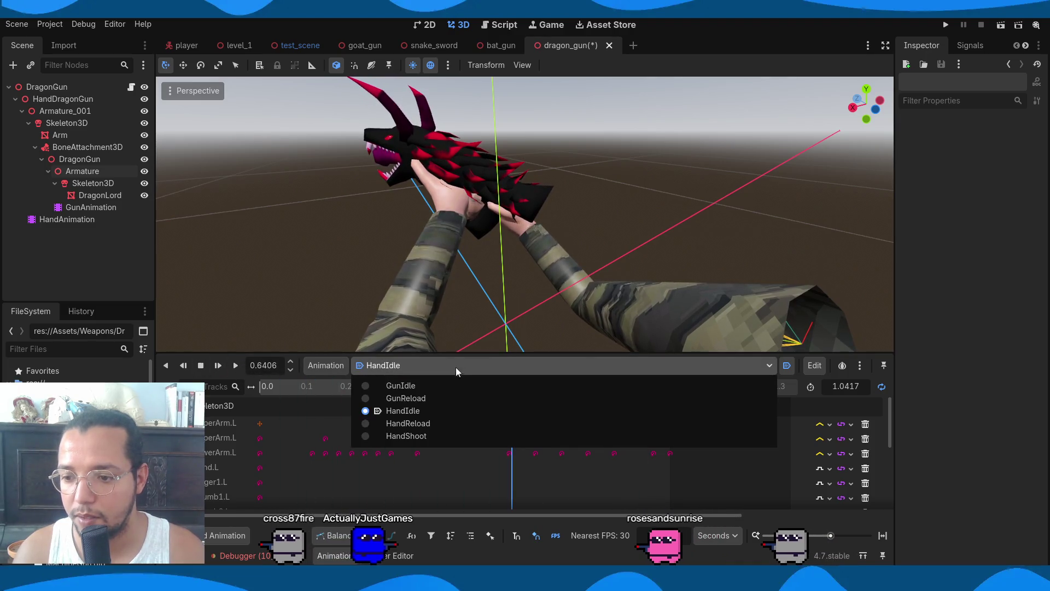
left_click(445, 429)
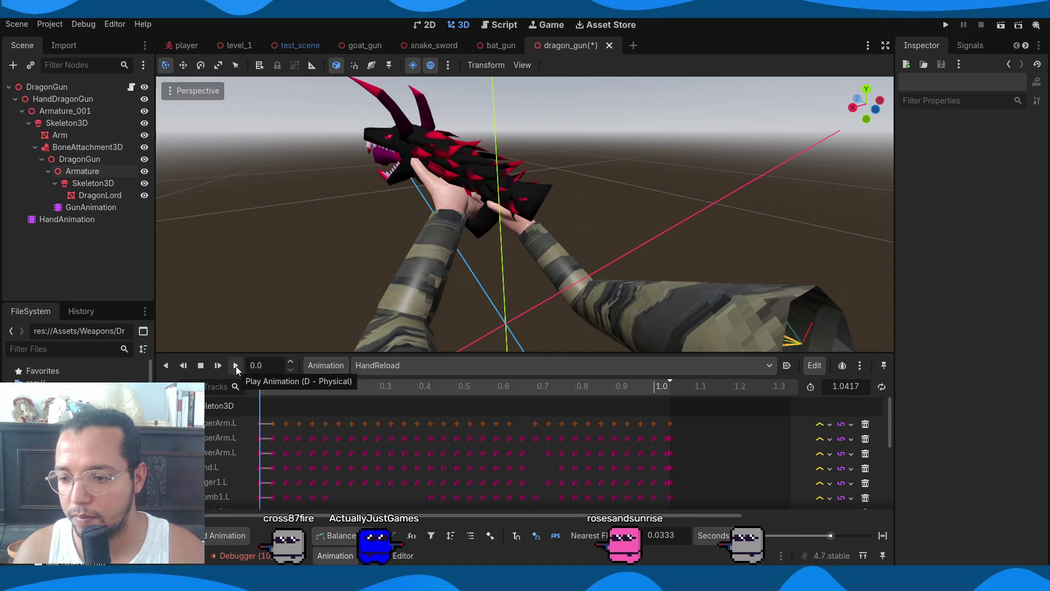
left_click(235, 365)
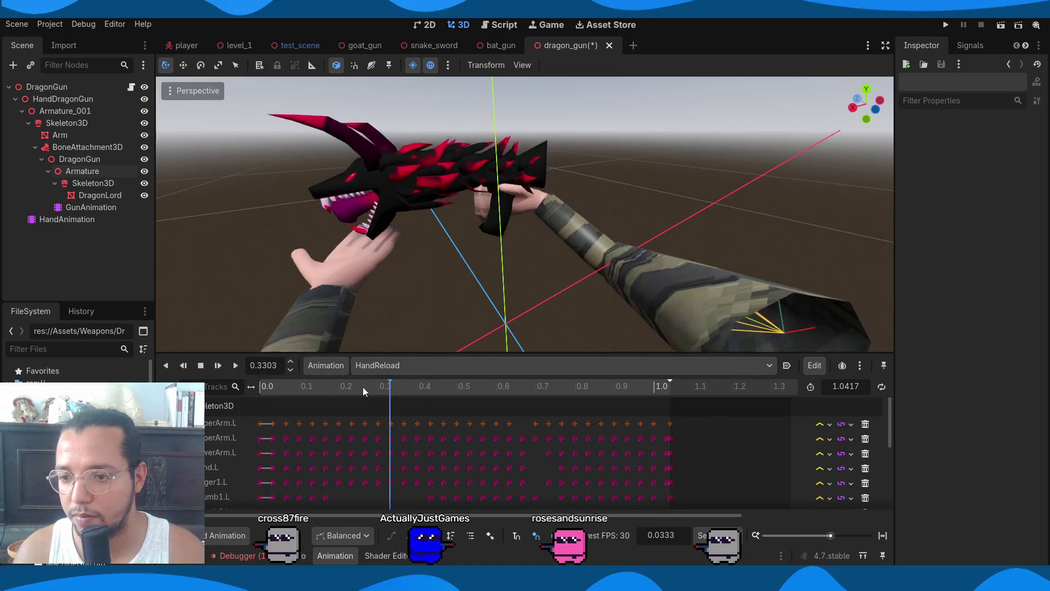
left_click(264, 389)
left_click(395, 365)
left_click(395, 442)
left_click(235, 366)
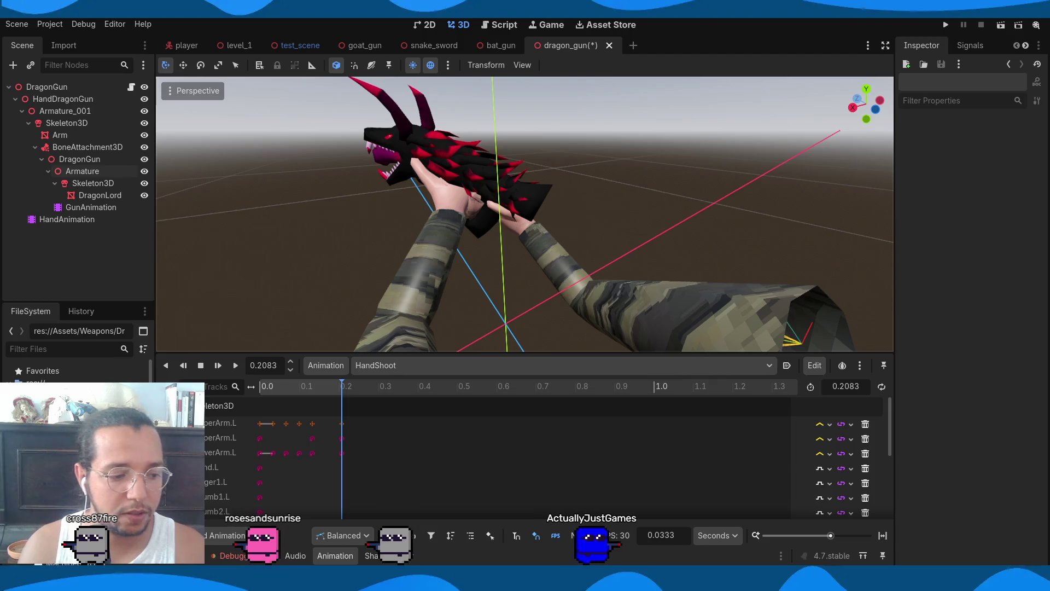
key("ctrl+s")
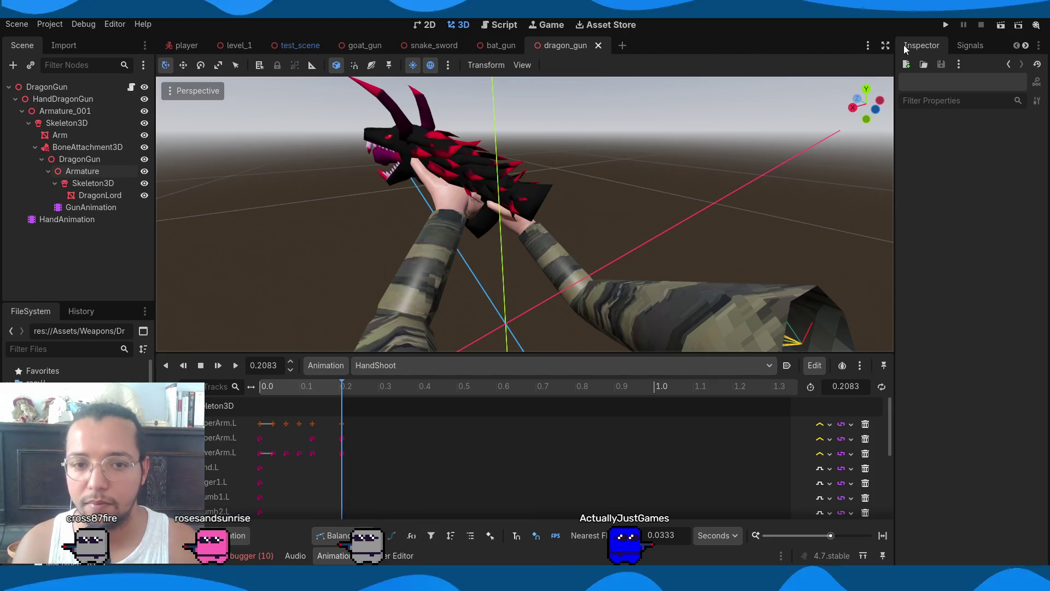
Run the game briefly, stop it with F8, and save the scene
left_click(945, 26)
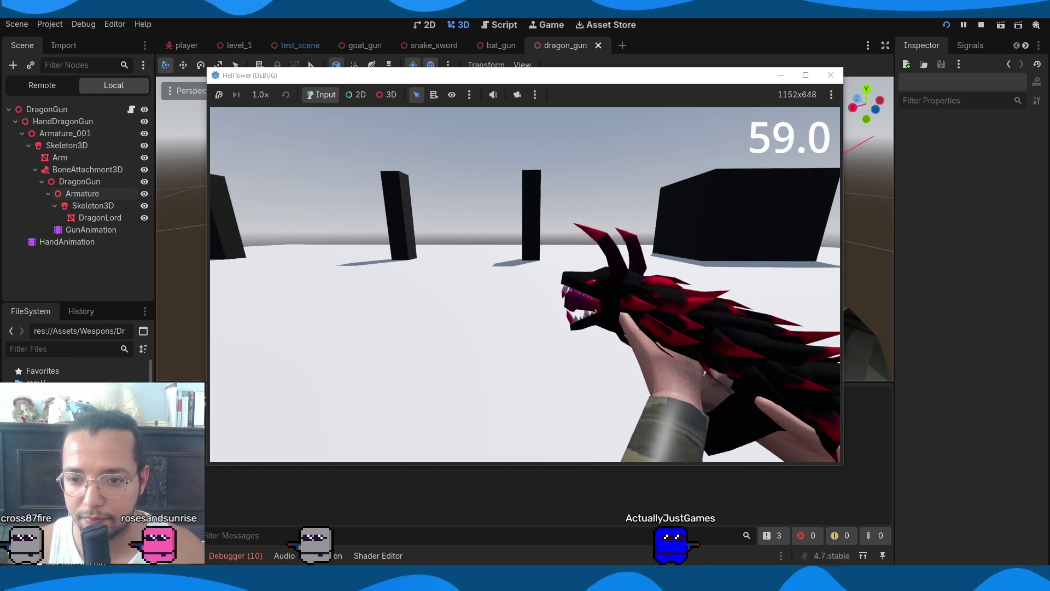
key("F8")
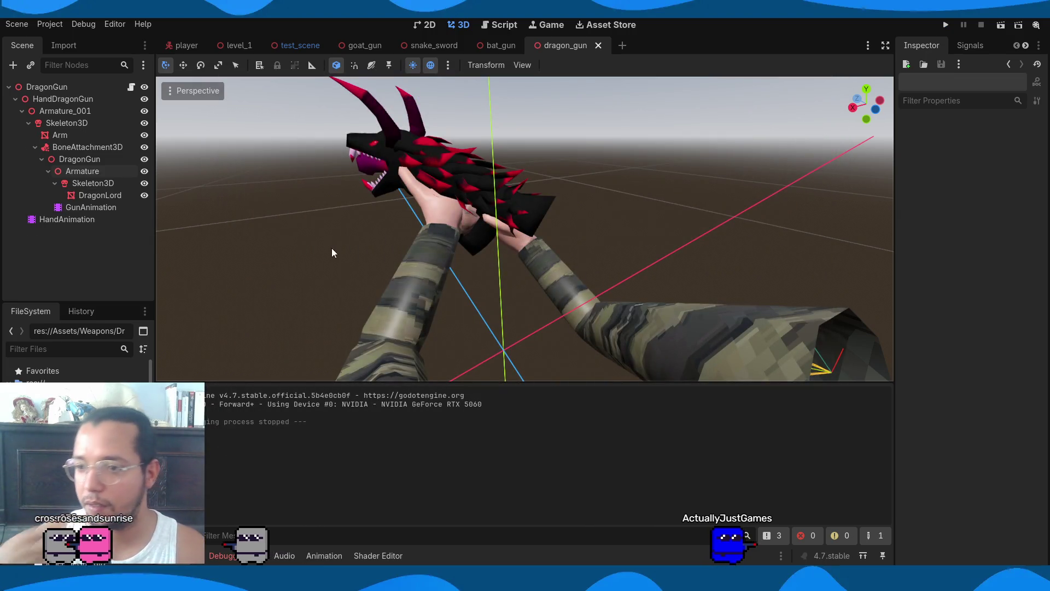
key("ctrl+s")
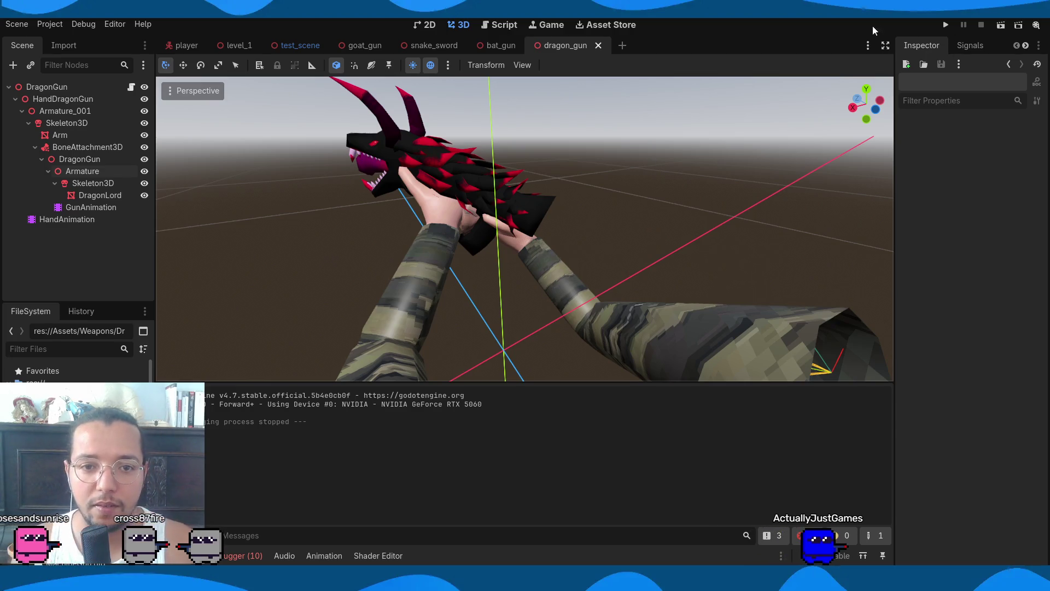
Run the game again and walk forward, back and sideways to watch the dragon gun animate
left_click(945, 25)
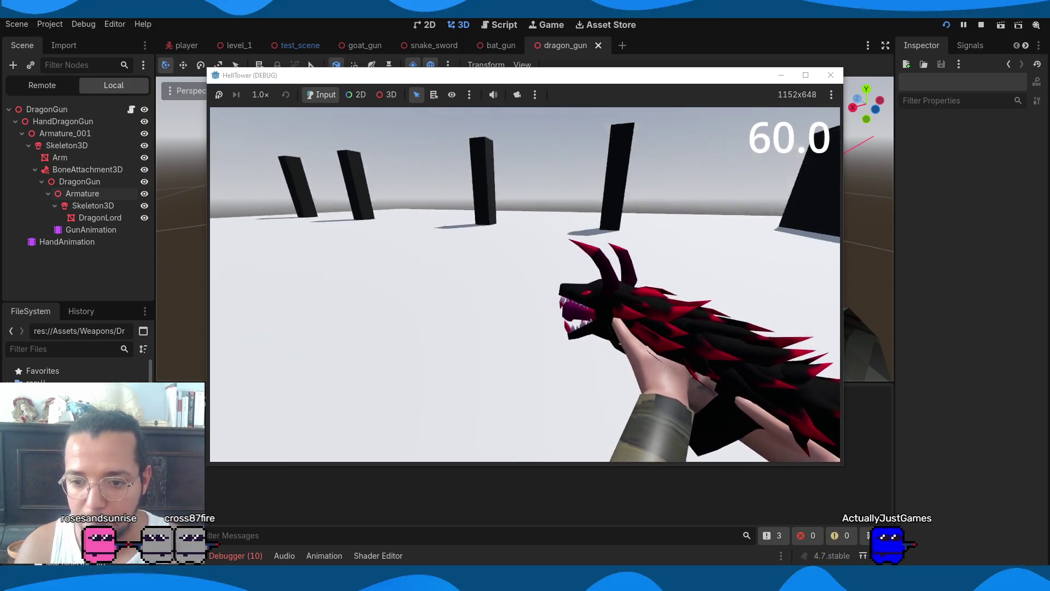
key("w")
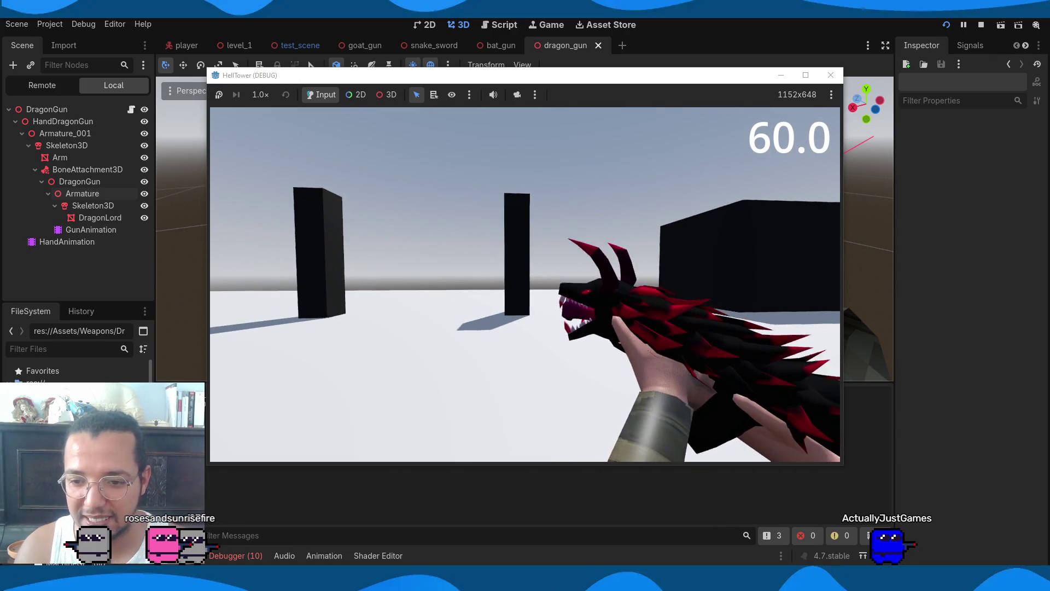
key("w")
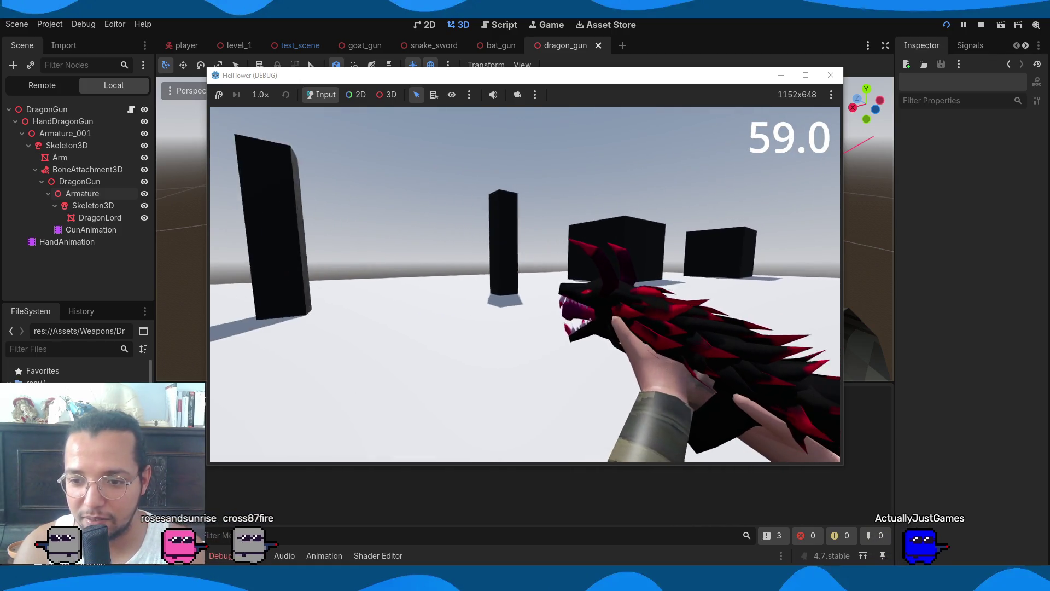
key("s")
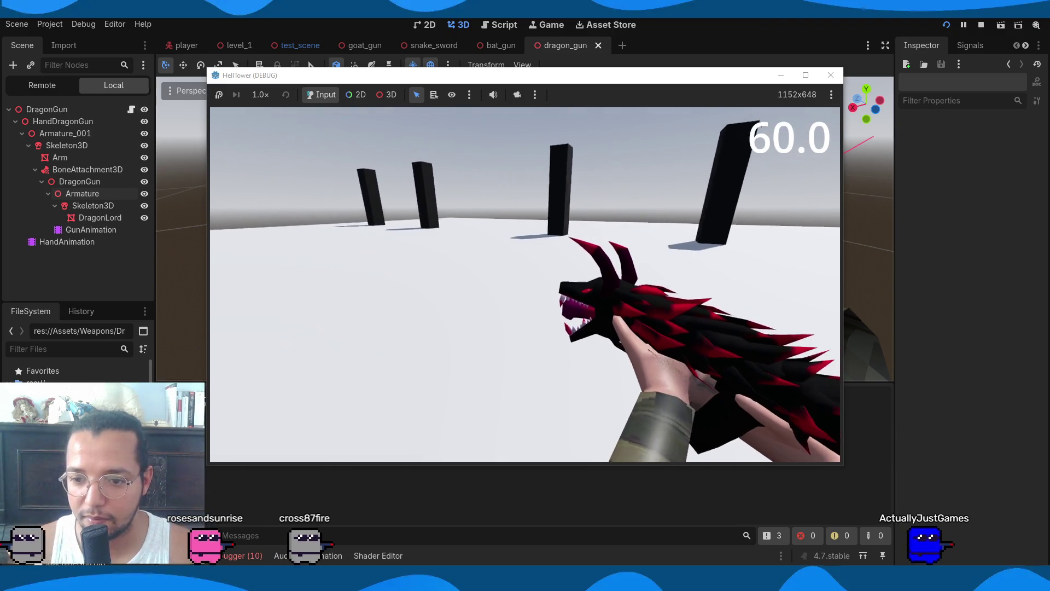
key("a")
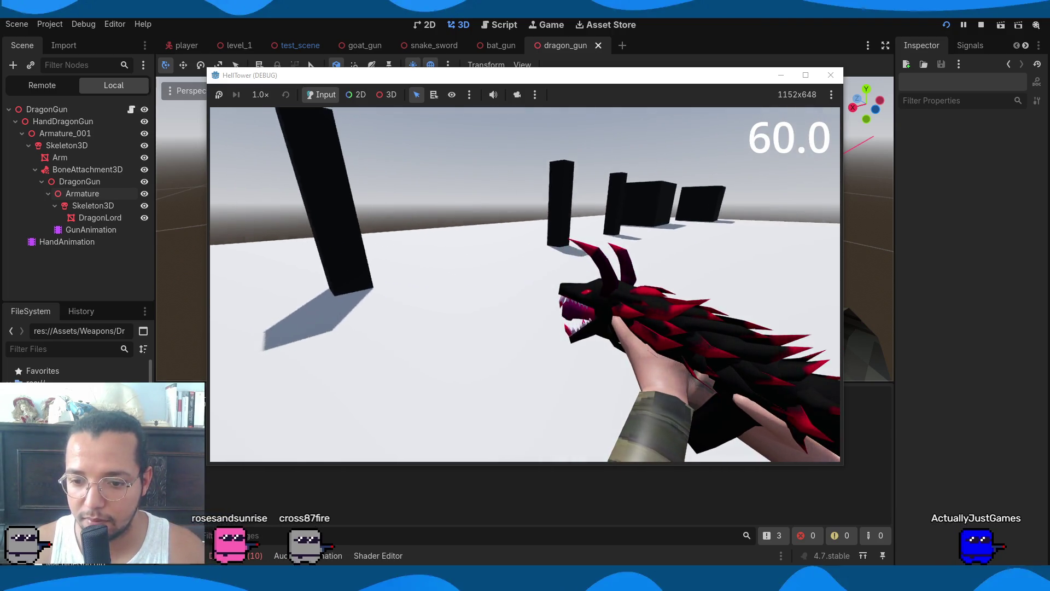
key("Escape")
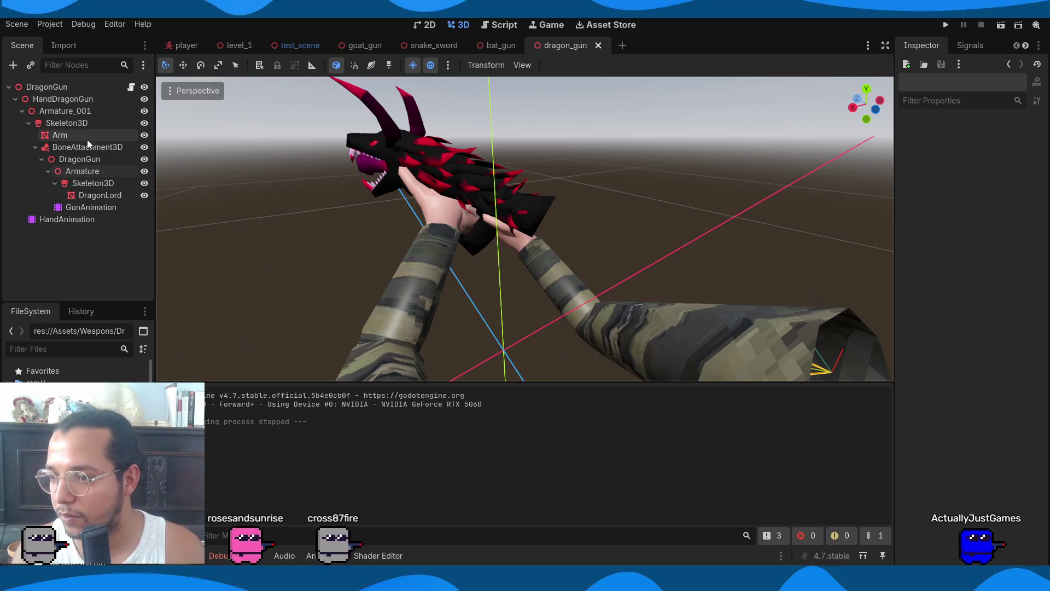
left_click(60, 135)
Lower the Arm mesh's Surface 0 material Roughness from 0.5 to 0.0 and open its Metallic settings
left_click(1005, 151)
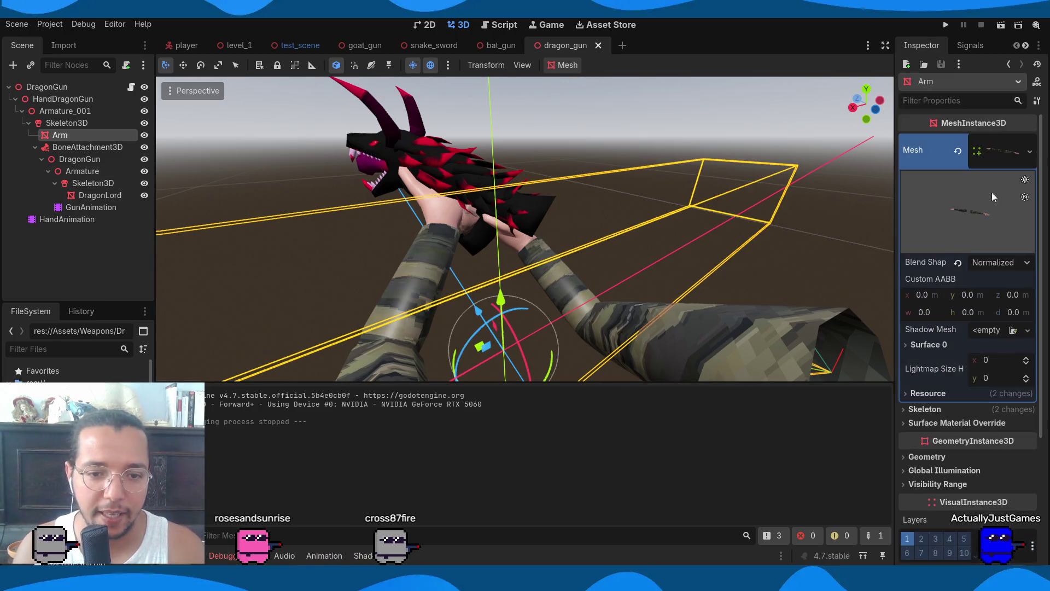
left_click(928, 344)
left_click(1000, 401)
scroll(959, 489, "down", 3)
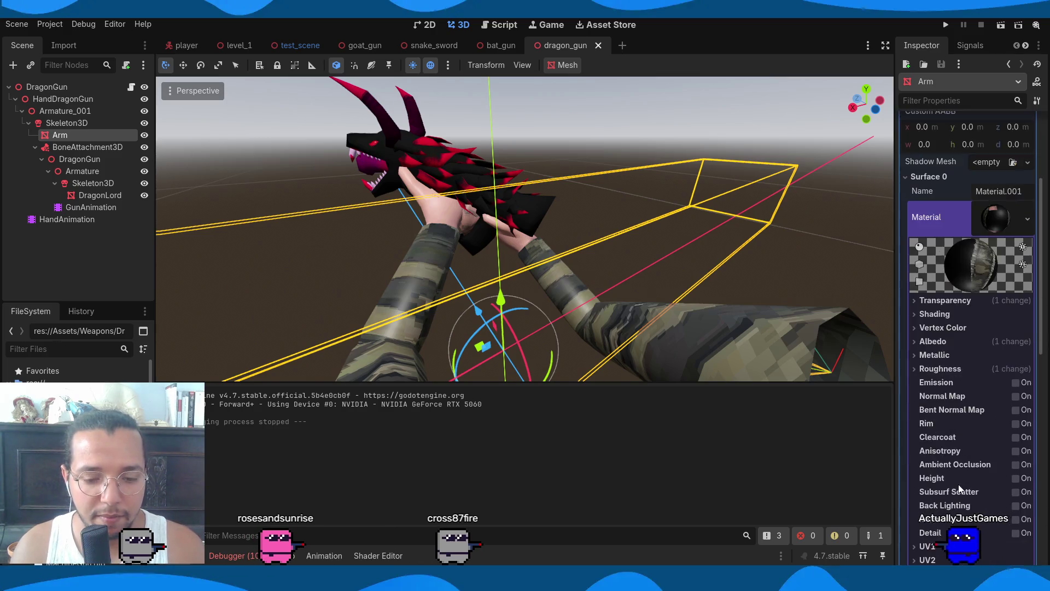
left_click(948, 369)
left_click_drag(987, 384, 921, 392)
left_click(957, 370)
left_click(959, 355)
Run the game to check how the arms look, then stop it
left_click(946, 25)
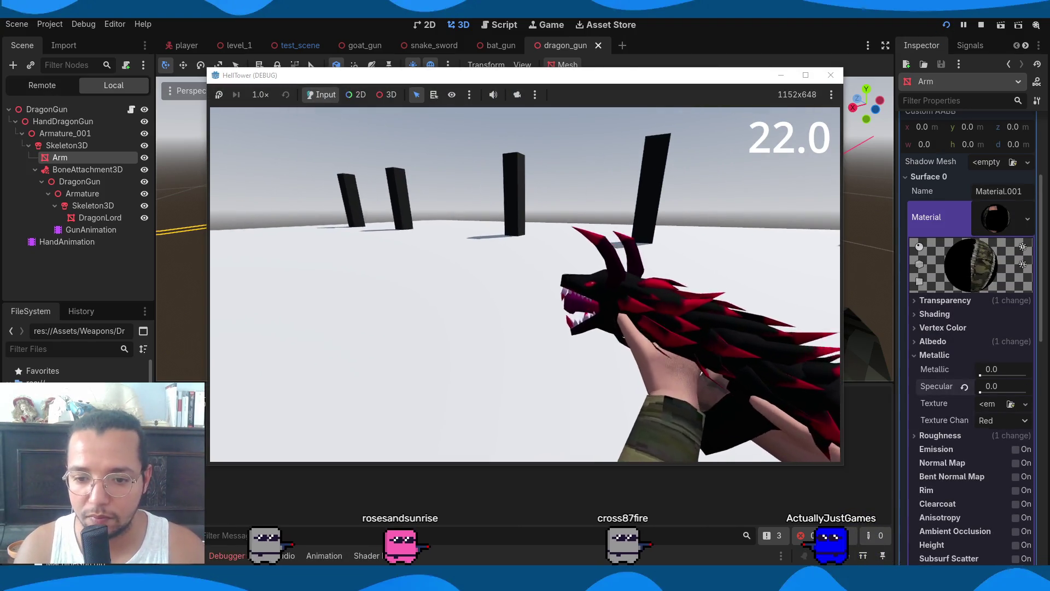
mouse_move(525, 285)
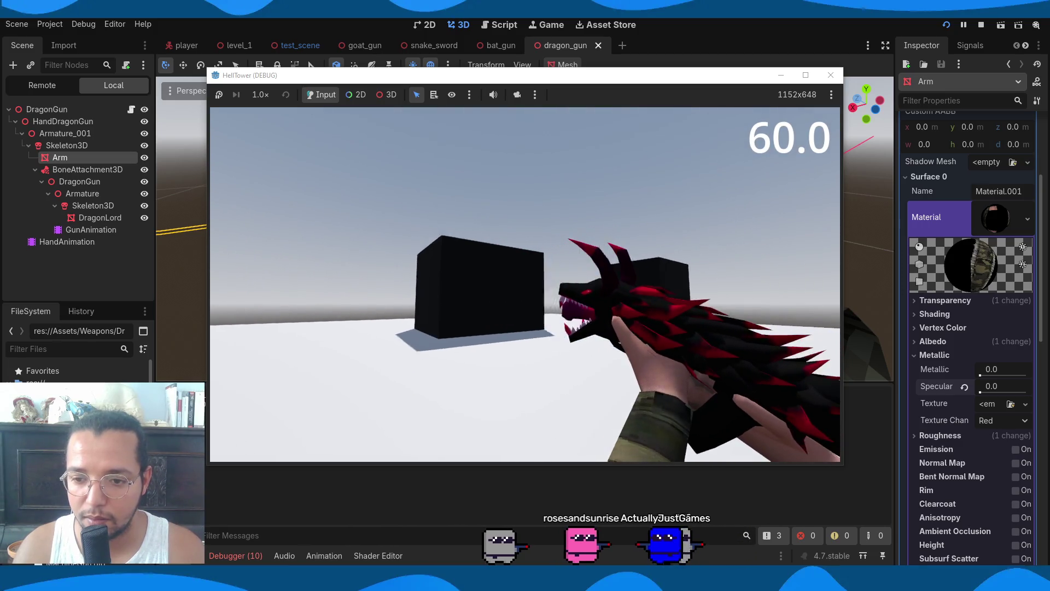
key("Escape")
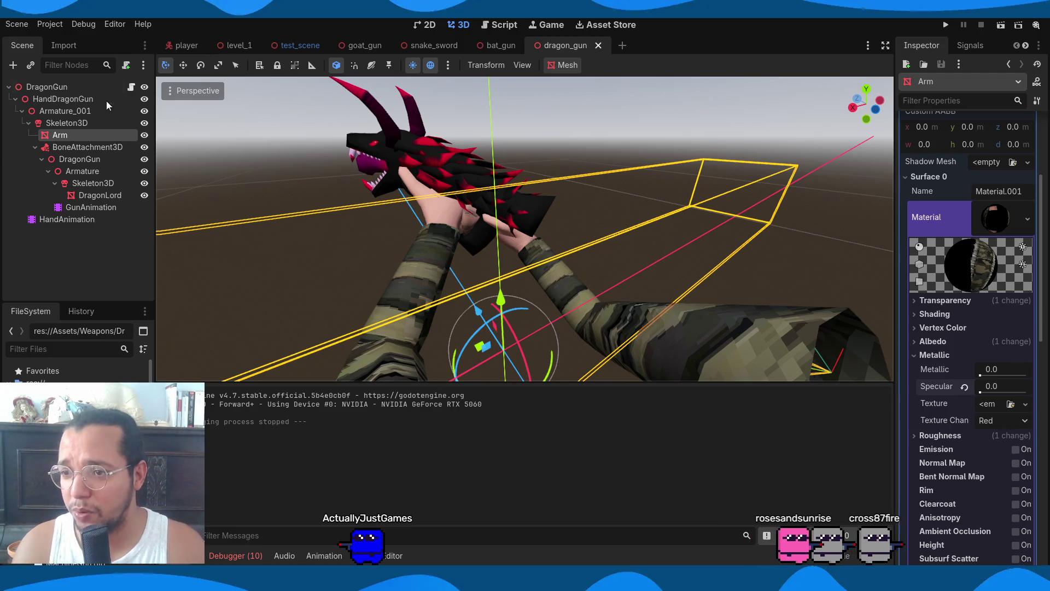
left_click(29, 123)
Collapse the Armature_001 branch and save the goat_gun scene
left_click(22, 111)
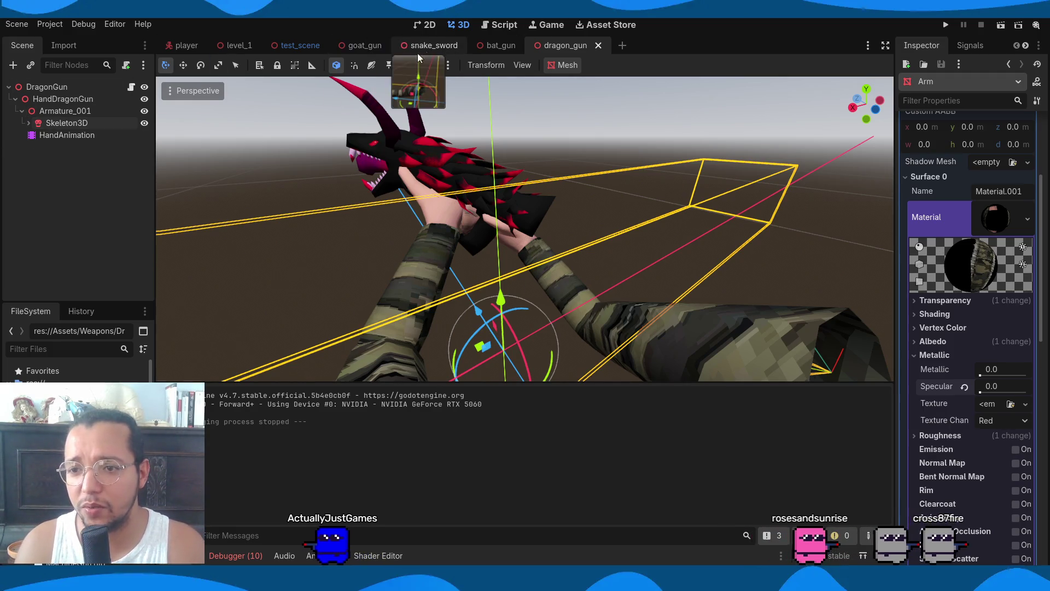
left_click(361, 45)
key("ctrl+s")
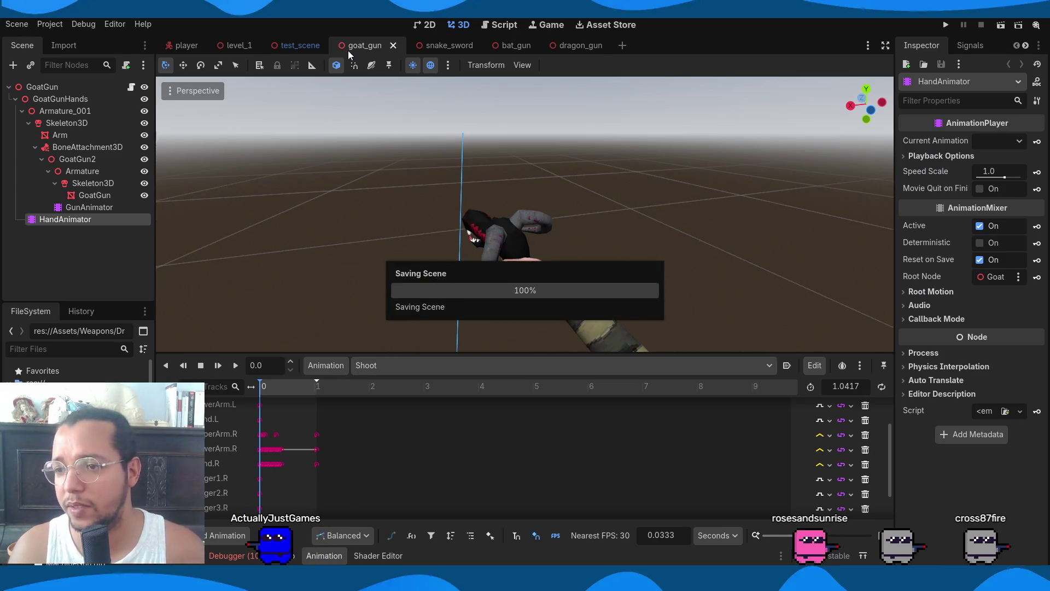
Open gun_manager.gd from the player scene, hide the bottom panel, and select the commented weapon_state_manager block
left_click(192, 48)
scroll(99, 232, "down", 1)
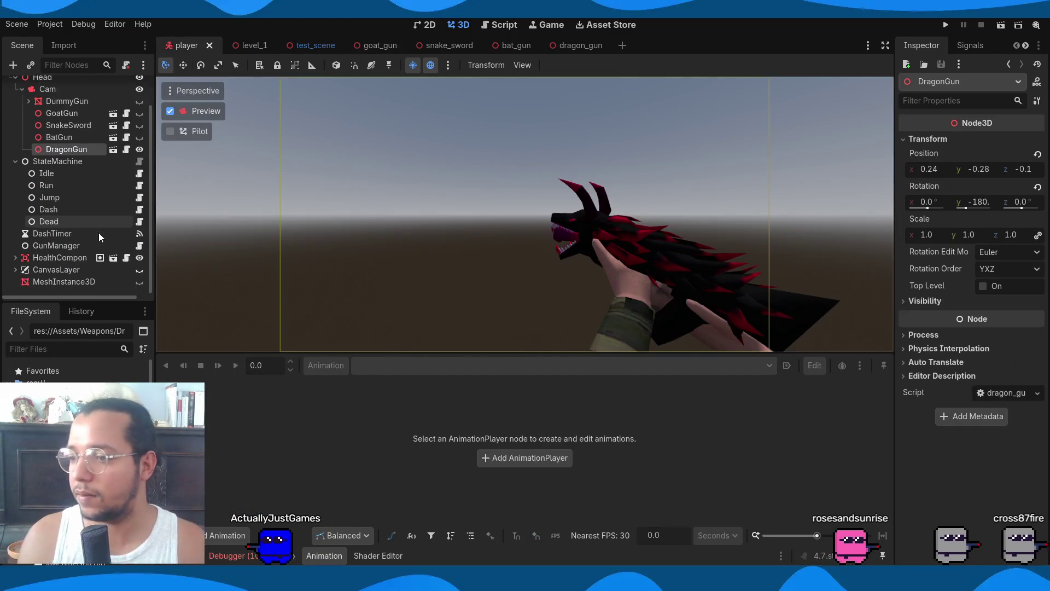
scroll(98, 231, "up", 1)
scroll(98, 232, "down", 1)
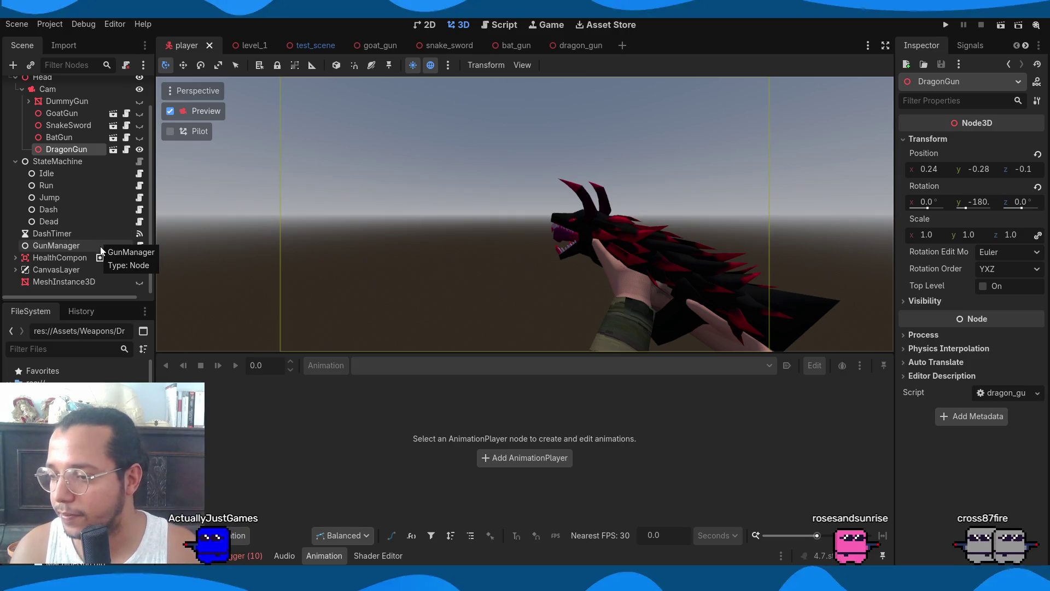
left_click(139, 245)
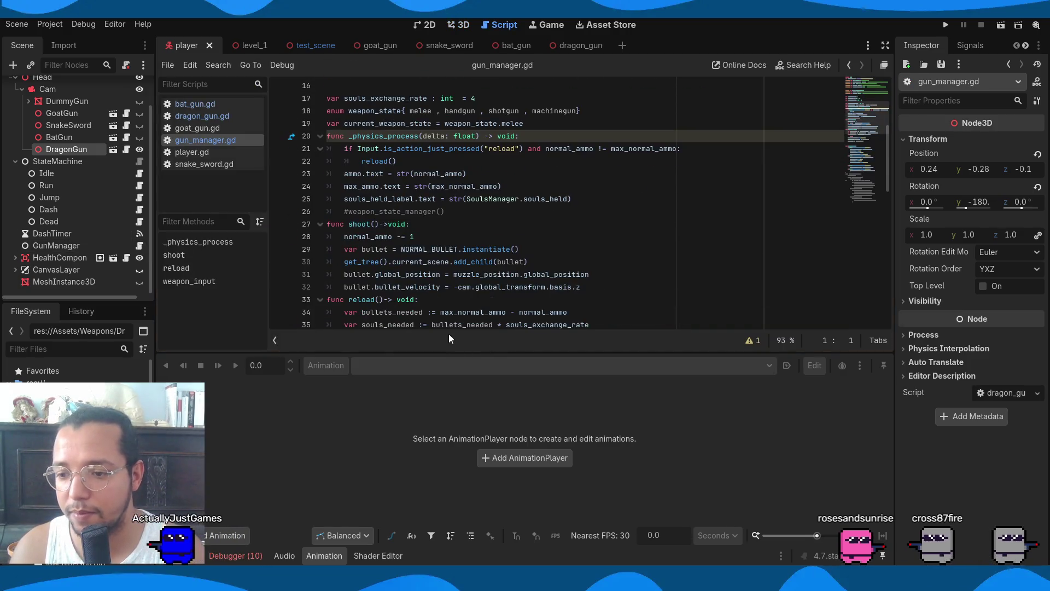
left_click(236, 556)
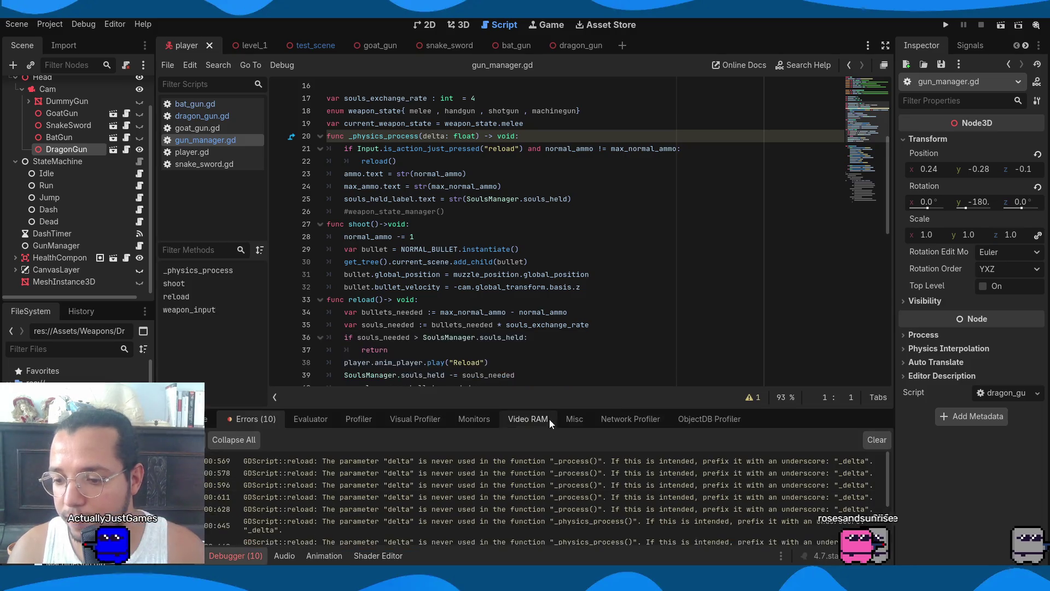
left_click(238, 551)
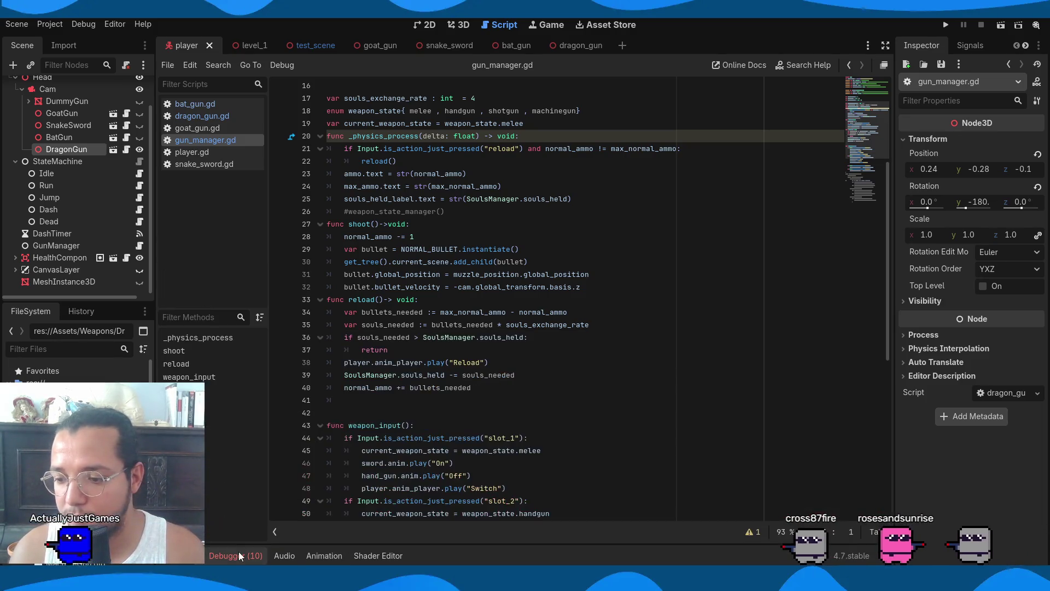
scroll(635, 342, "down", 10)
mouse_move(561, 499)
left_mouse_down()
mouse_move(383, 363)
mouse_move(336, 277)
left_mouse_up()
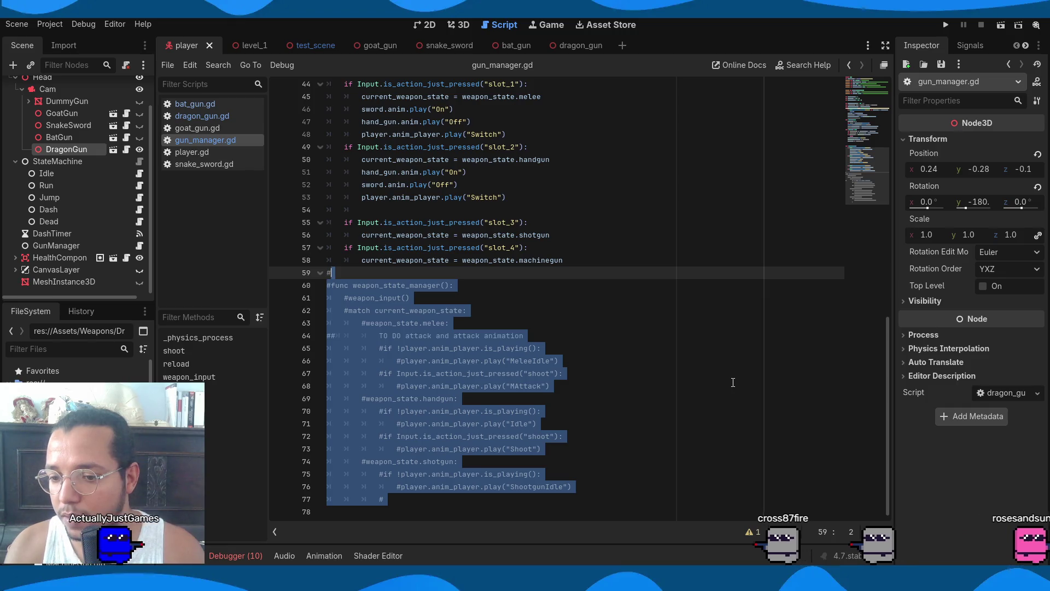
Delete the commented-out weapon_state_manager block and select the slot_1 animation lines
key("Delete")
scroll(657, 361, "up", 12)
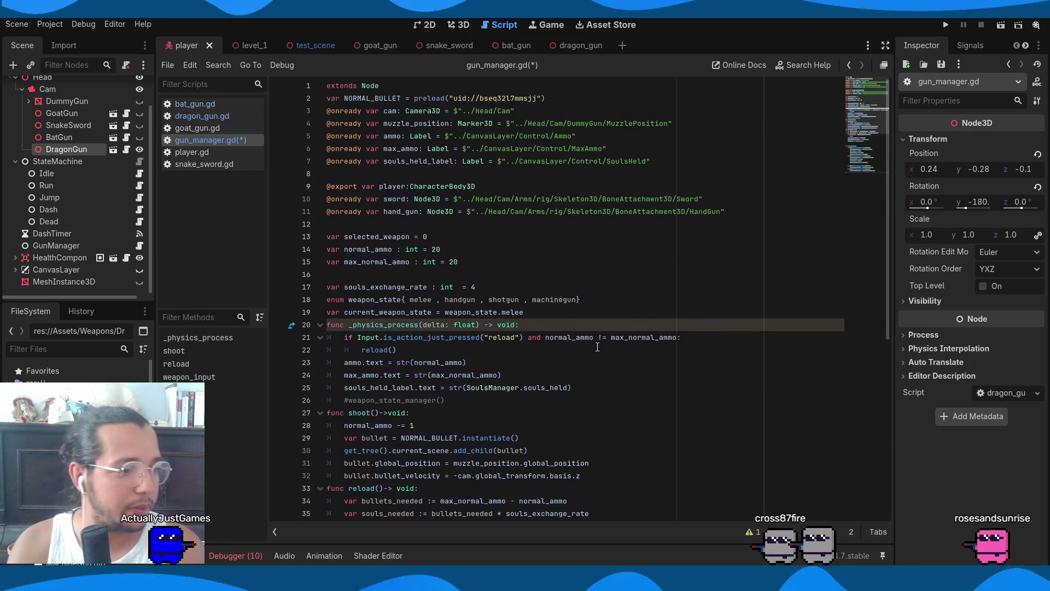
scroll(597, 347, "down", 8)
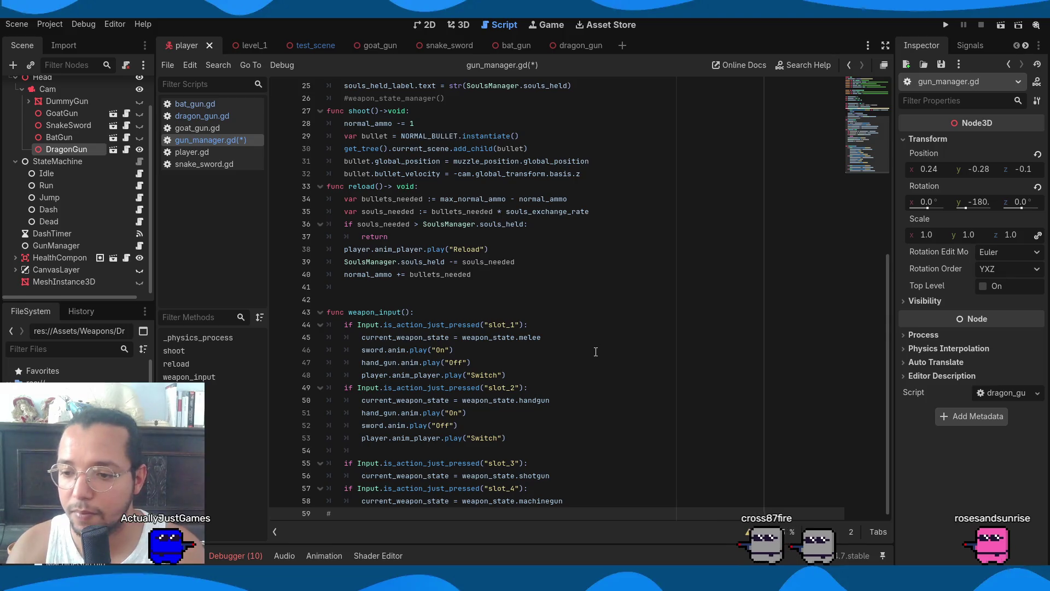
left_click(683, 375)
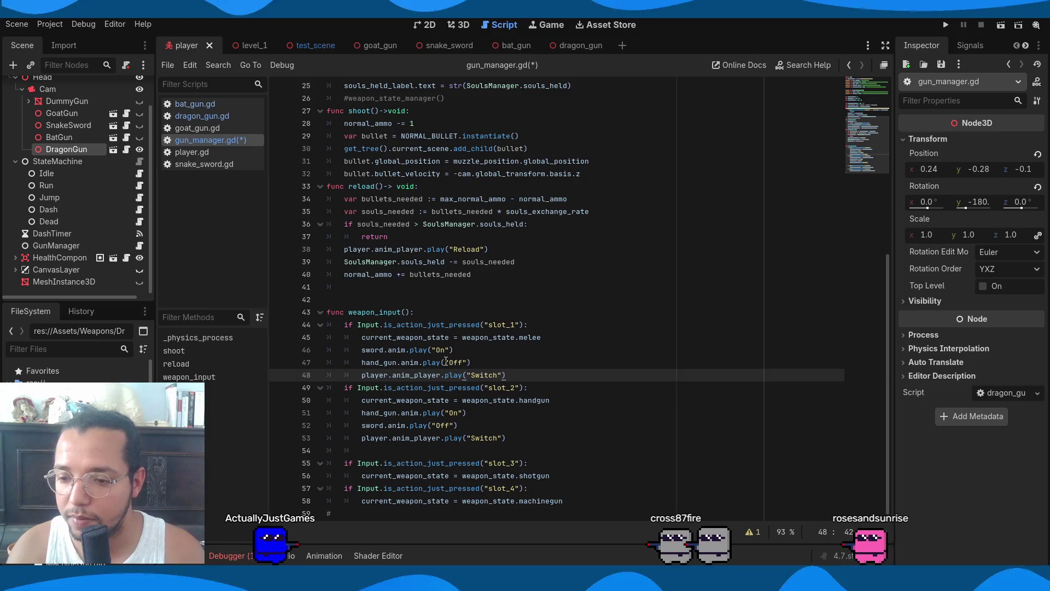
mouse_move(505, 375)
left_mouse_down()
mouse_move(383, 375)
mouse_move(358, 337)
mouse_move(356, 361)
mouse_move(361, 350)
left_mouse_up()
Insert blank lines below the weapon_state enum
scroll(695, 405, "up", 7)
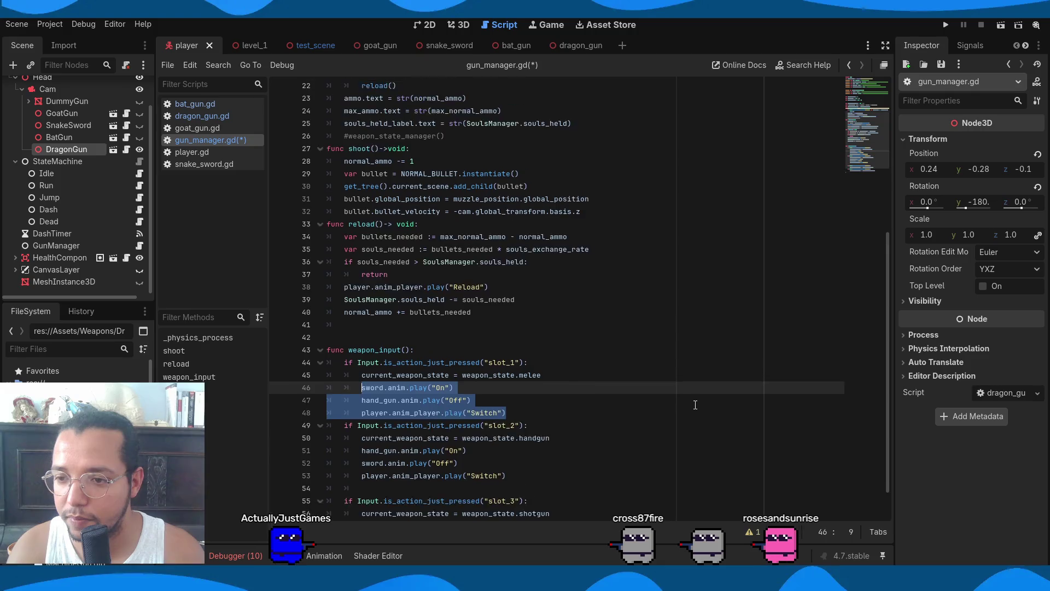
scroll(695, 404, "up", 1)
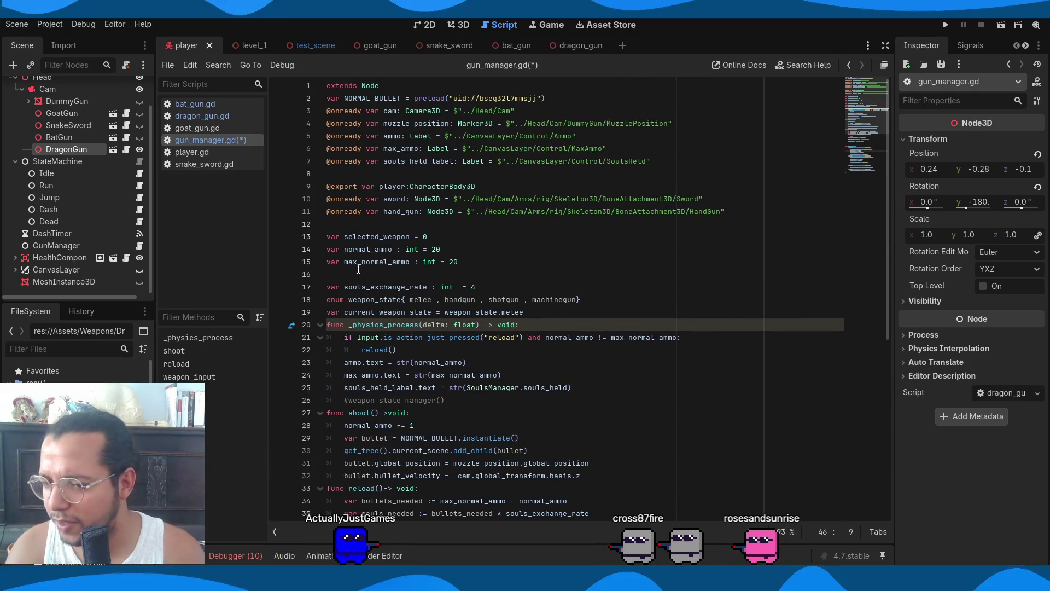
left_click(634, 309)
left_click(626, 298)
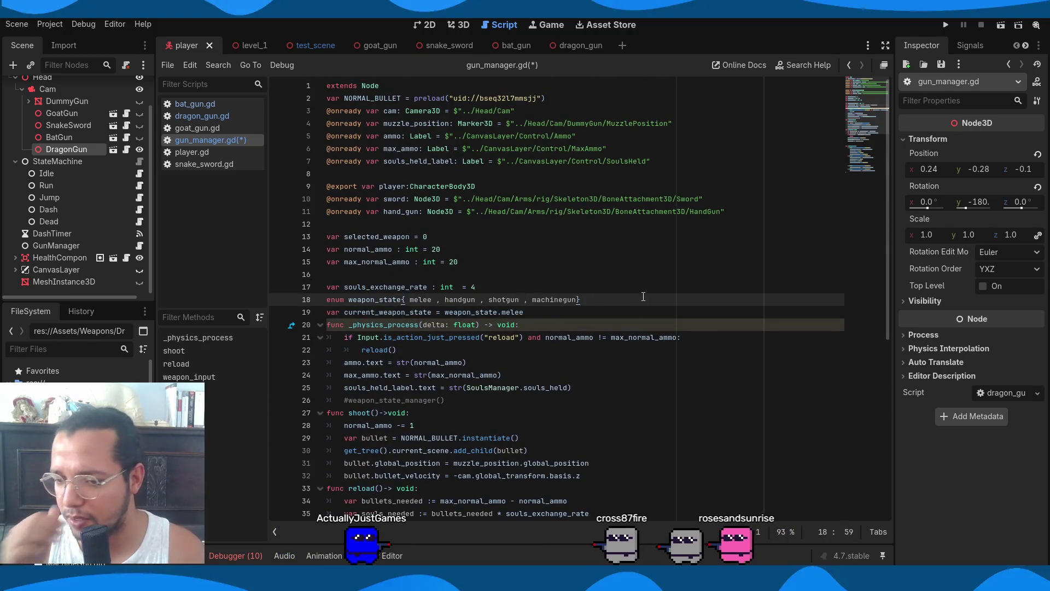
type("\\")
key("BackSpace")
key("Return")
key("Return")
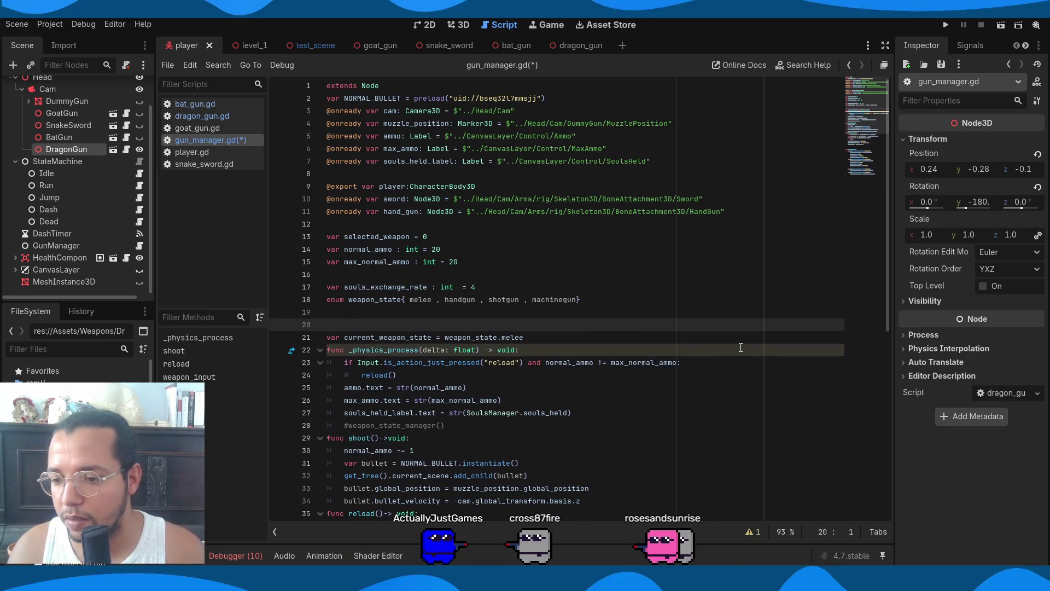
Review the code from _physics_process through weapon_input and save the script
scroll(741, 347, "down", 9)
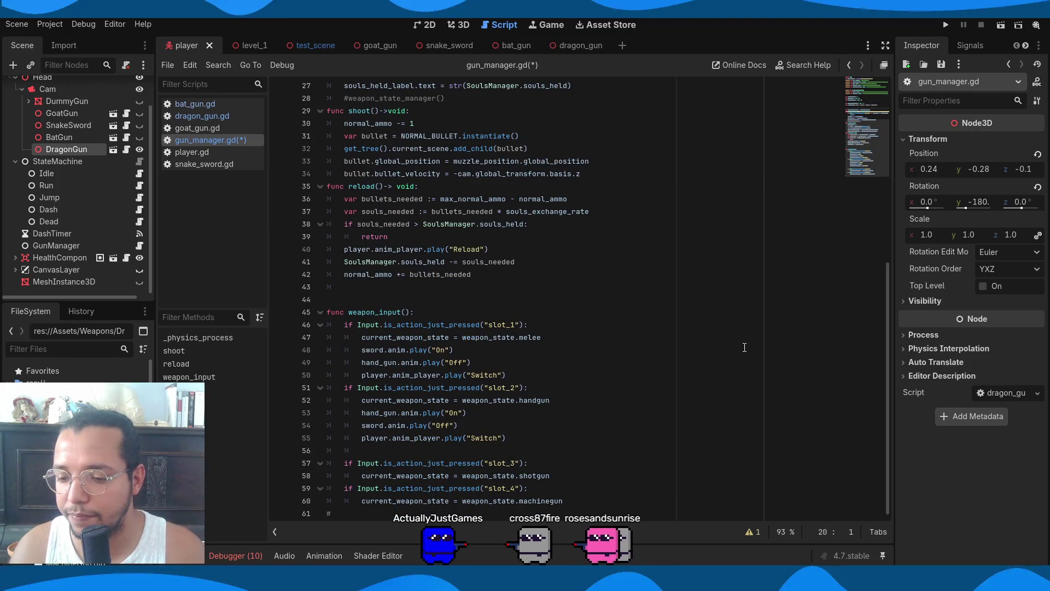
scroll(744, 347, "up", 7)
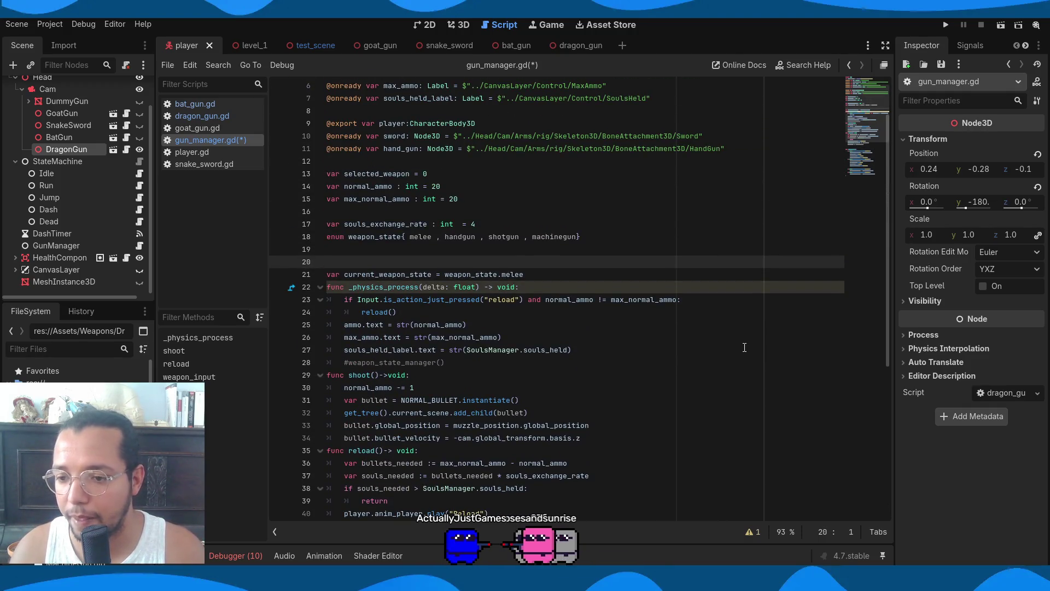
scroll(744, 348, "down", 3)
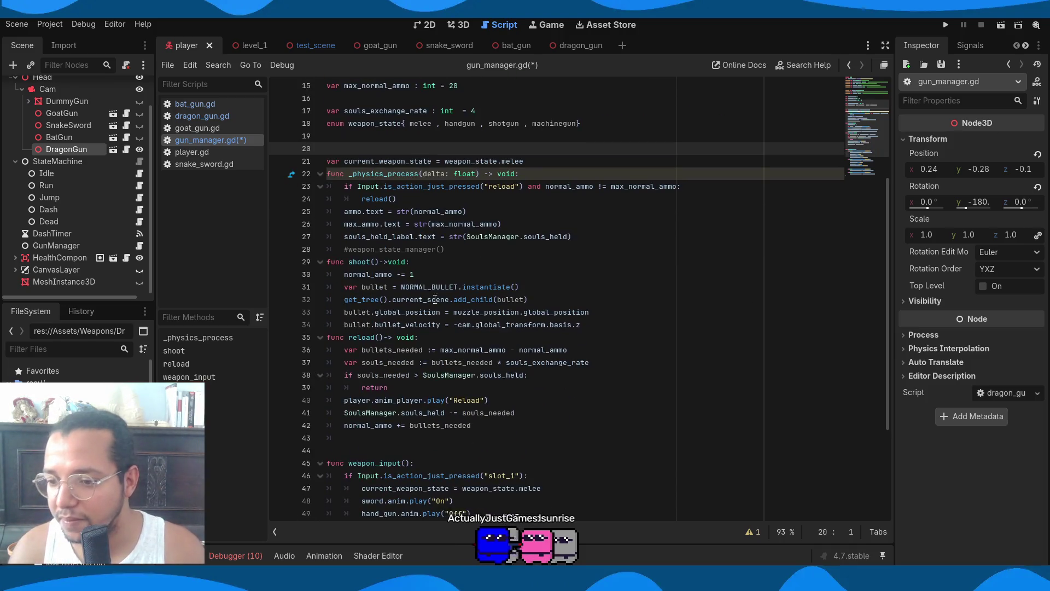
mouse_move(539, 148)
left_mouse_down()
mouse_move(629, 375)
mouse_move(680, 435)
mouse_move(506, 175)
left_mouse_up()
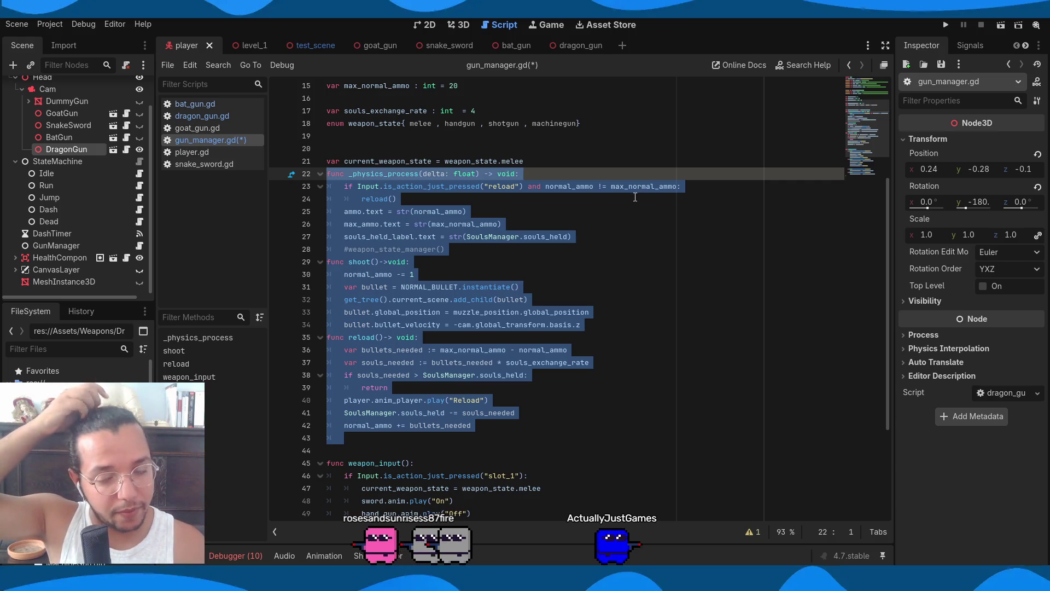
scroll(635, 197, "down", 4)
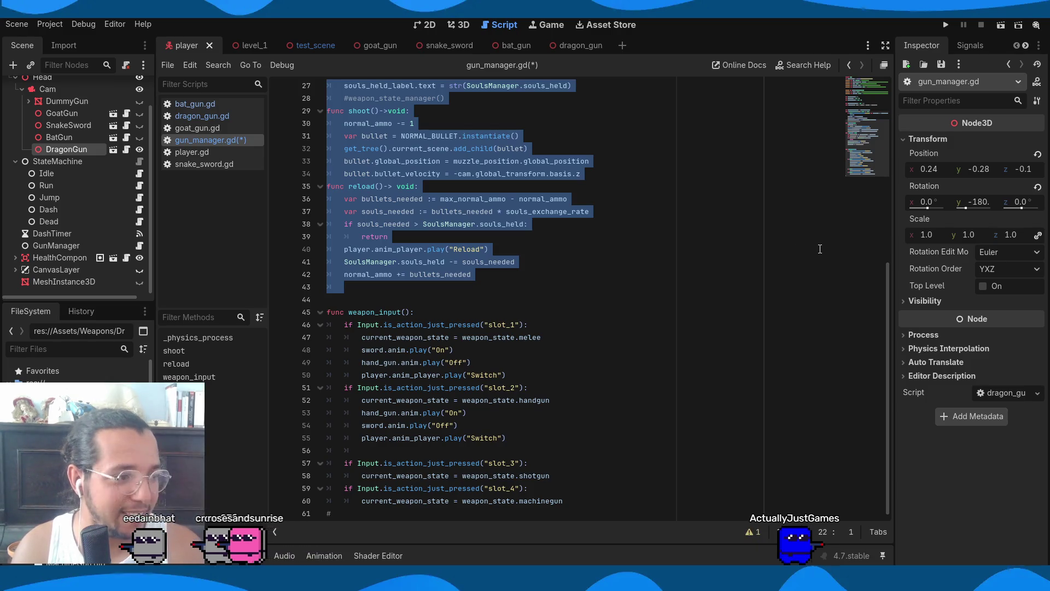
left_click(655, 316)
scroll(656, 316, "up", 8)
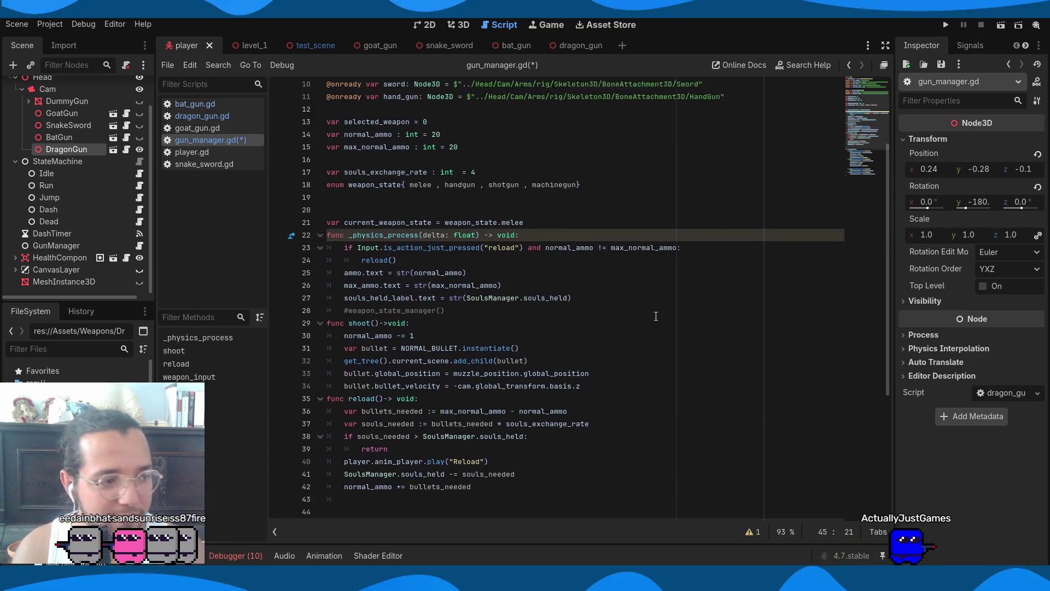
scroll(655, 316, "down", 8)
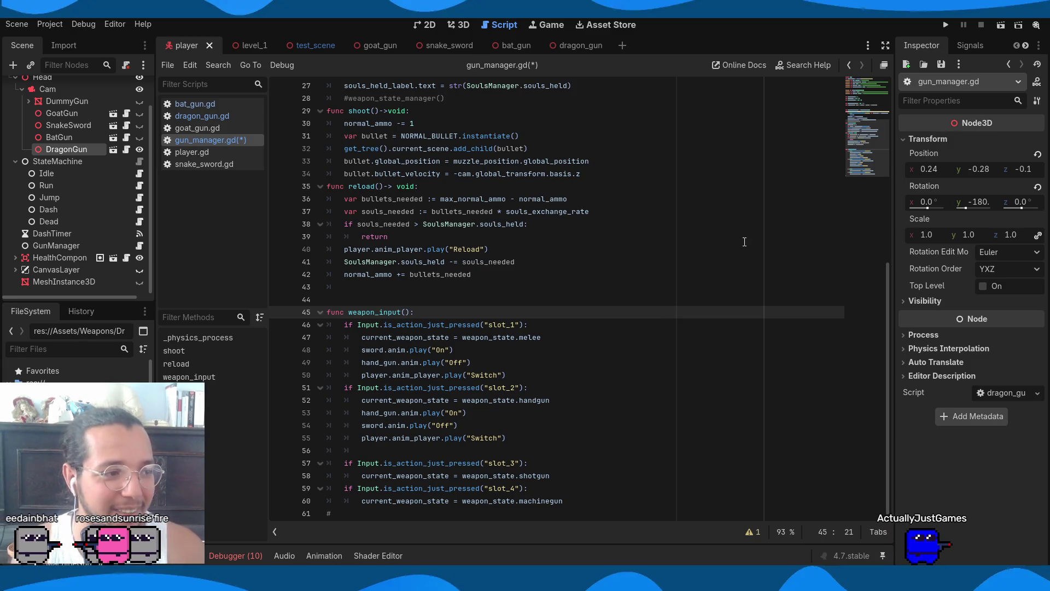
scroll(746, 289, "up", 4)
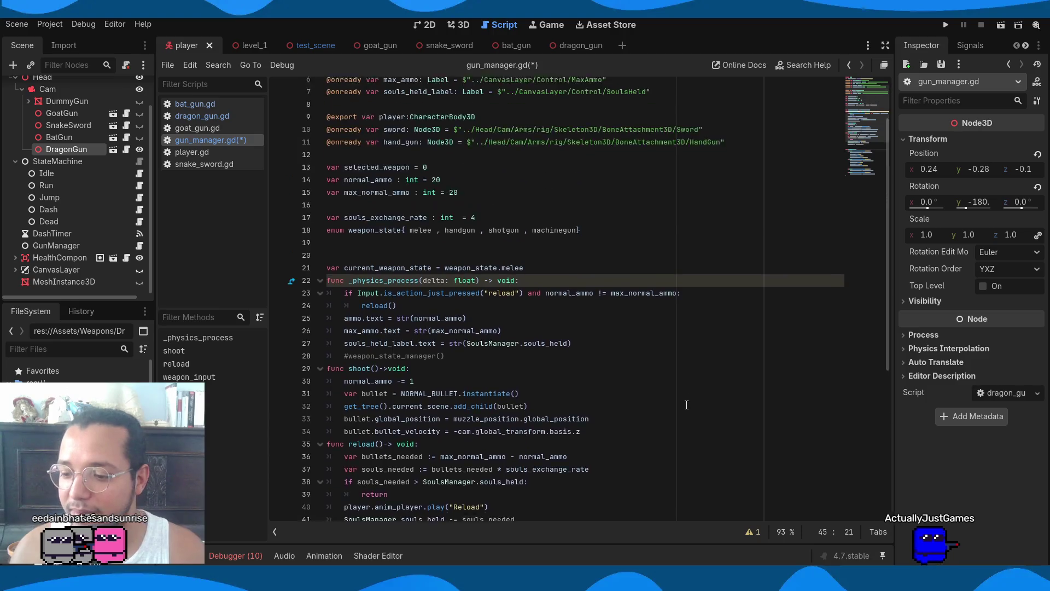
scroll(686, 400, "up", 5)
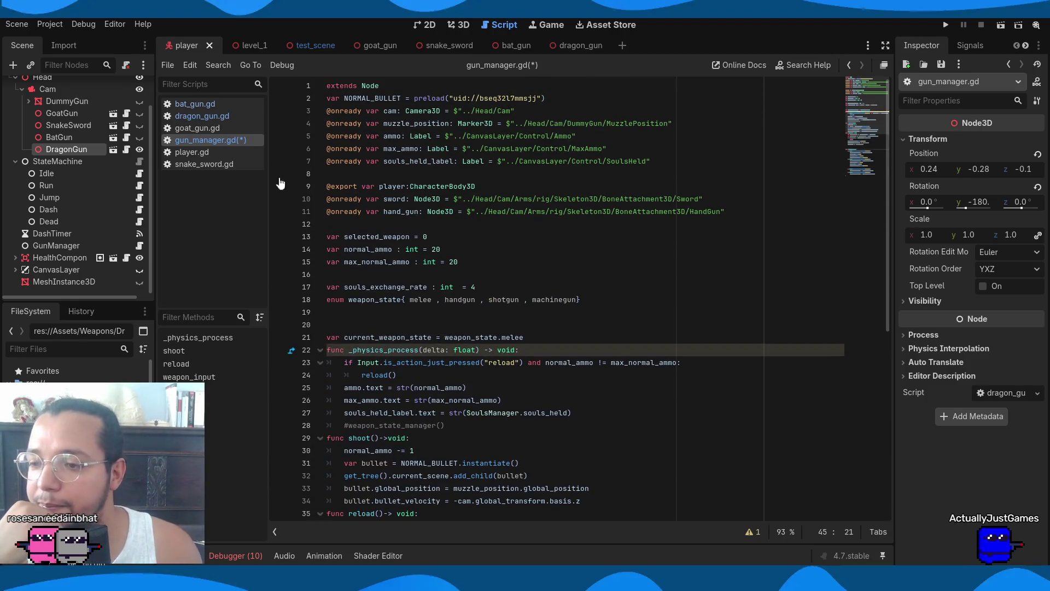
key("ctrl+s")
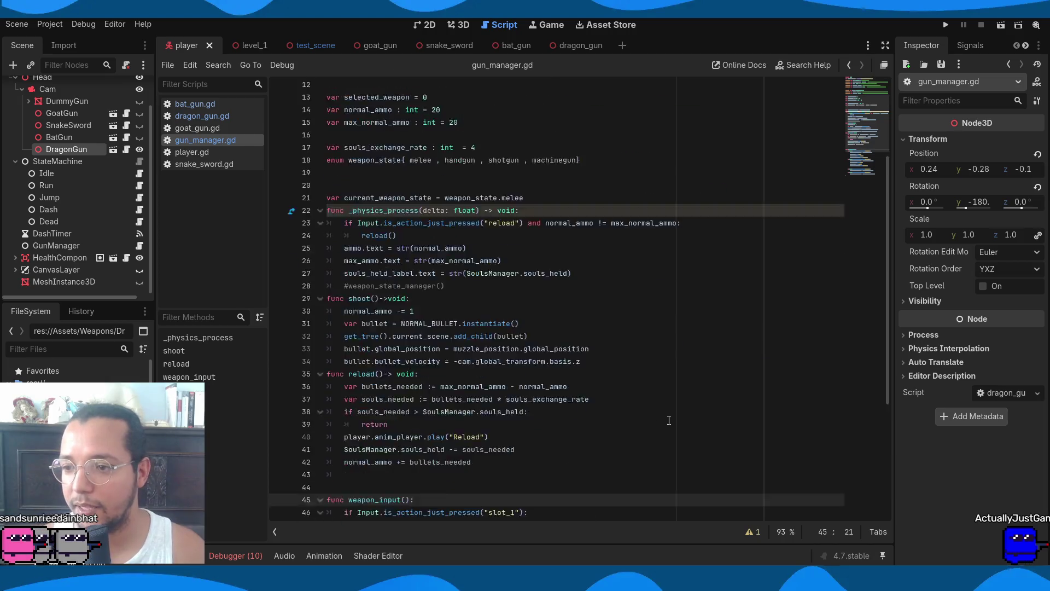
Delete the anim.play lines under the slot_1 and slot_2 checks
mouse_move(607, 500)
left_mouse_down()
mouse_move(546, 481)
mouse_move(355, 350)
mouse_move(328, 298)
left_mouse_up()
left_click(626, 400)
left_click_drag(514, 362, 344, 338)
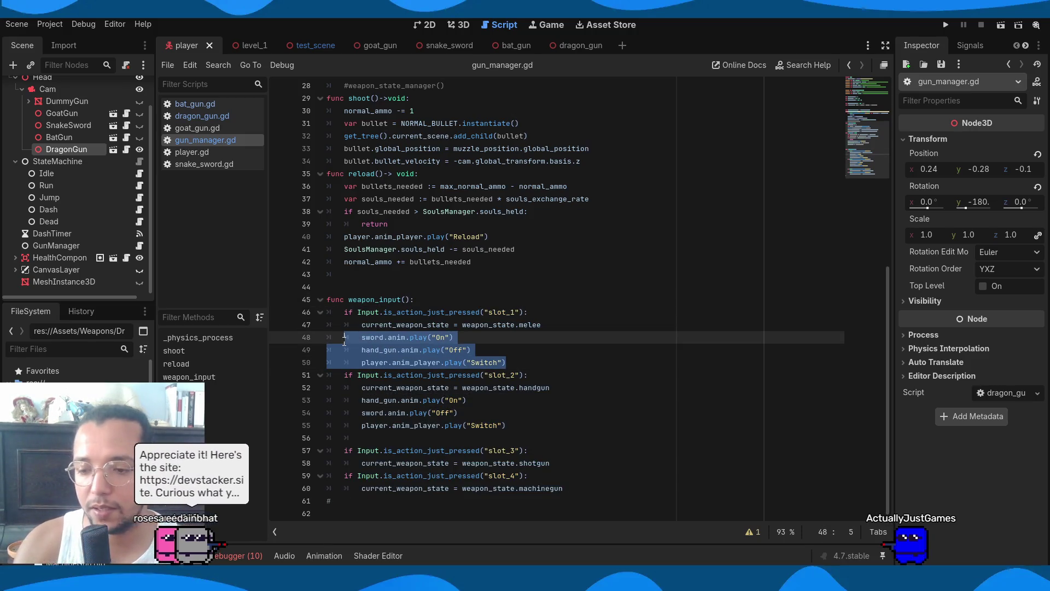
key("BackSpace")
mouse_move(506, 399)
left_mouse_down()
mouse_move(350, 360)
mouse_move(362, 375)
left_mouse_up()
key("BackSpace")
Remove the trailing empty line and the blank lines under slot_1 and before slot_3
mouse_move(598, 449)
left_mouse_down()
mouse_move(596, 412)
mouse_move(574, 449)
mouse_move(383, 461)
left_mouse_up()
key("BackSpace")
left_click(492, 335)
key("BackSpace")
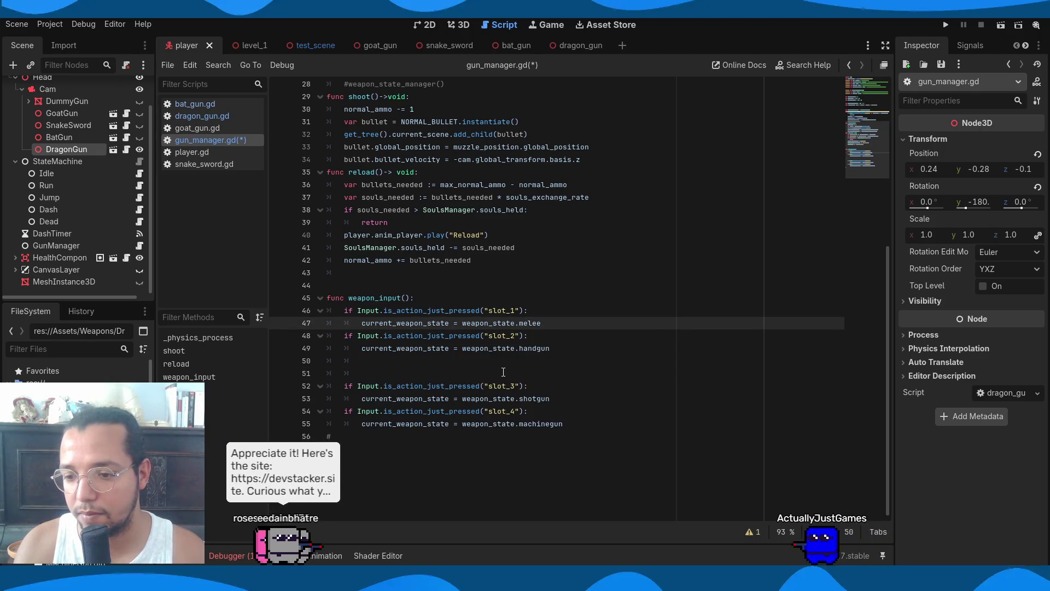
left_click(503, 372)
key("BackSpace")
key("BackSpace")
key("BackSpace")
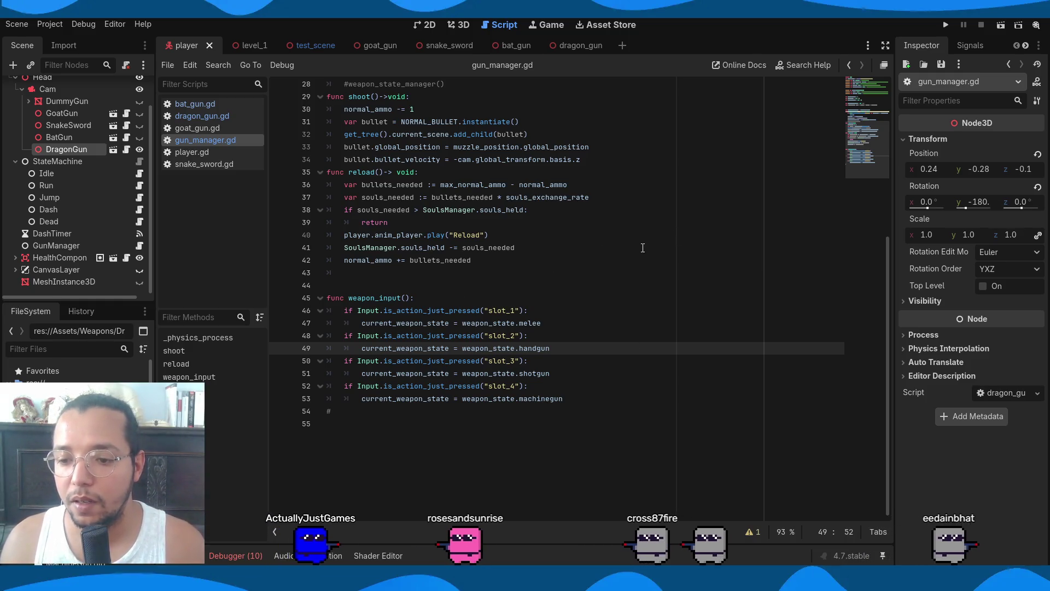
scroll(575, 342, "up", 5)
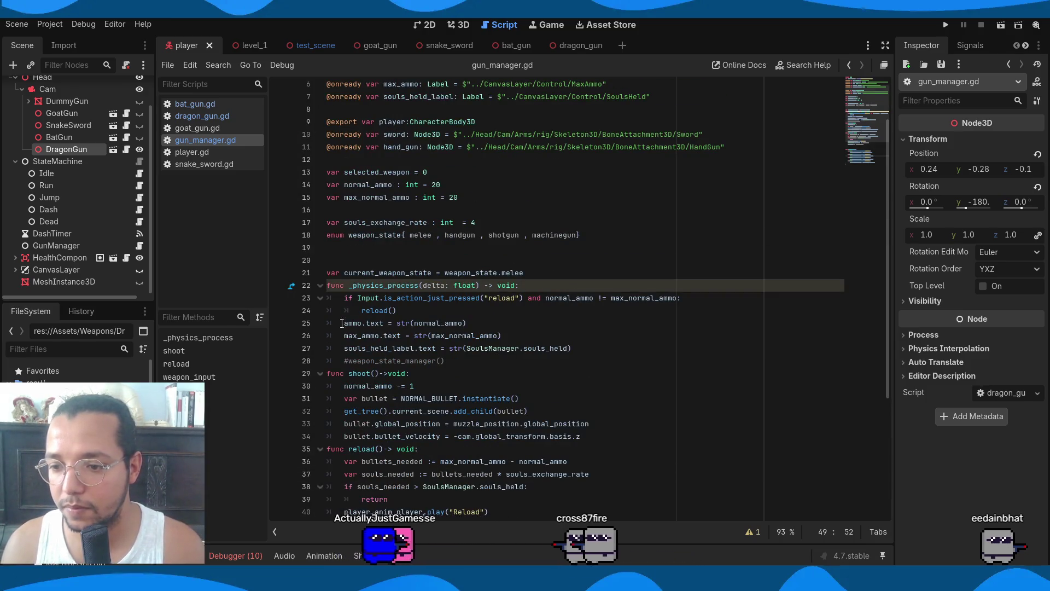
left_click(455, 363)
scroll(492, 369, "down", 4)
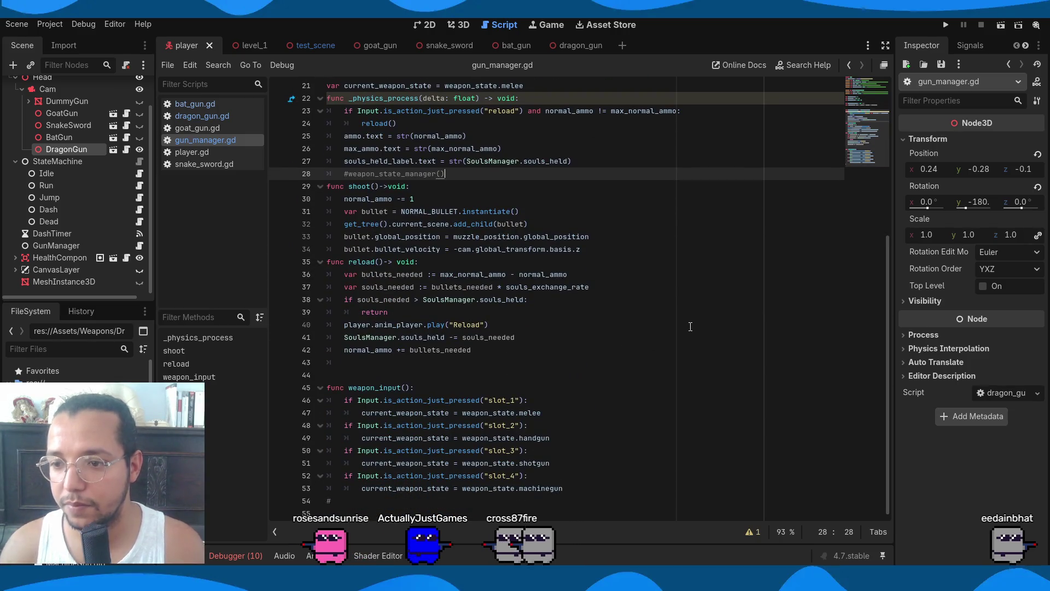
scroll(690, 326, "up", 1)
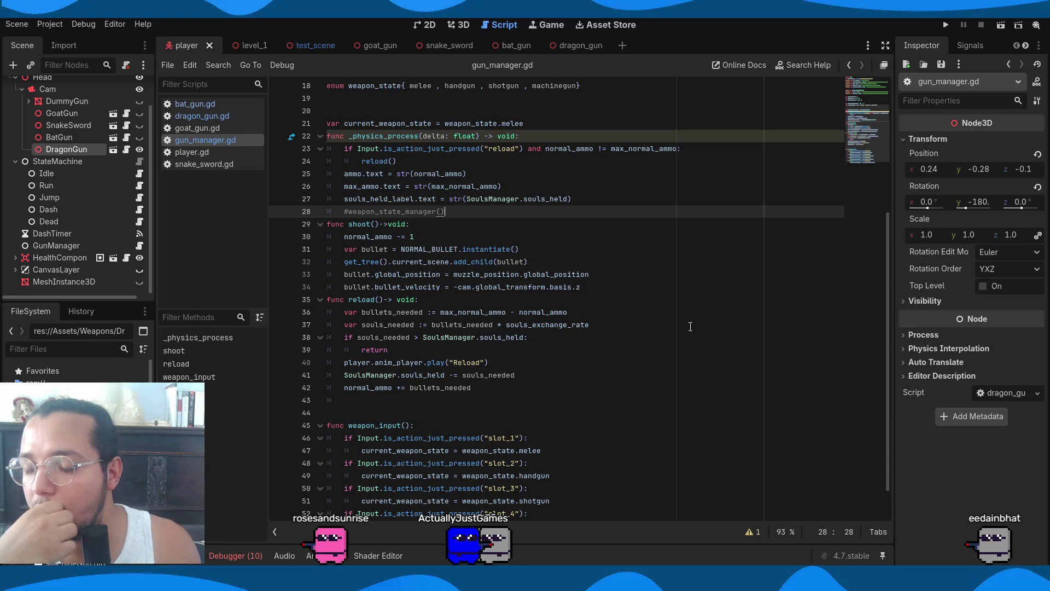
scroll(690, 327, "down", 1)
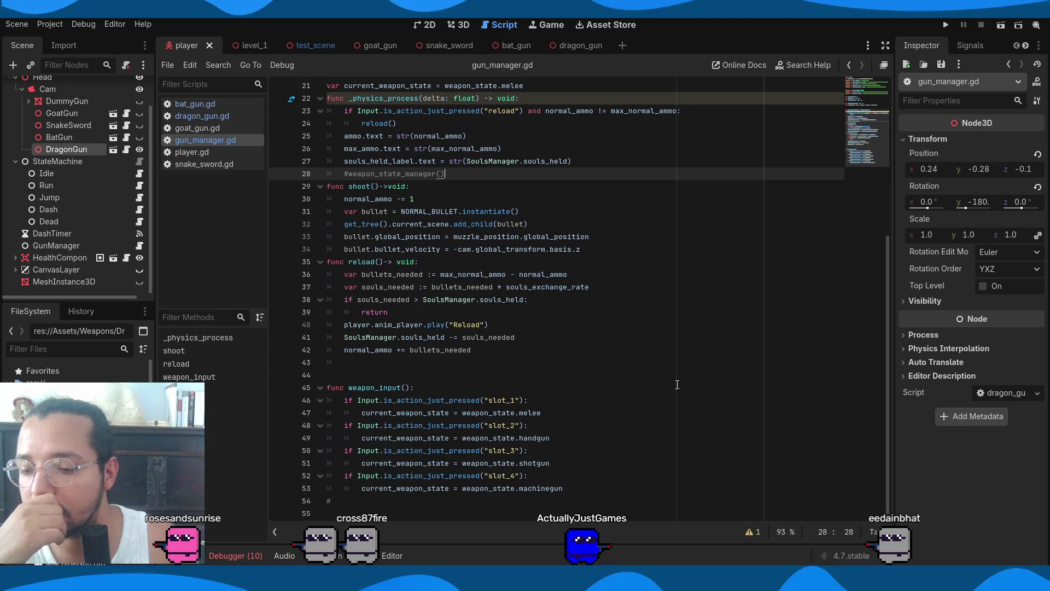
scroll(677, 384, "up", 6)
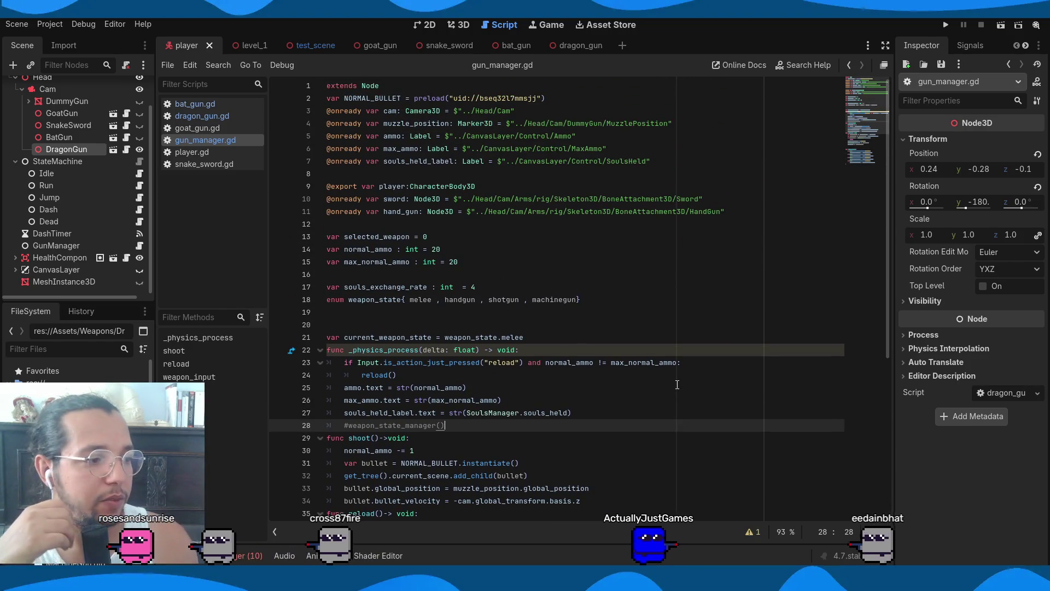
mouse_move(503, 341)
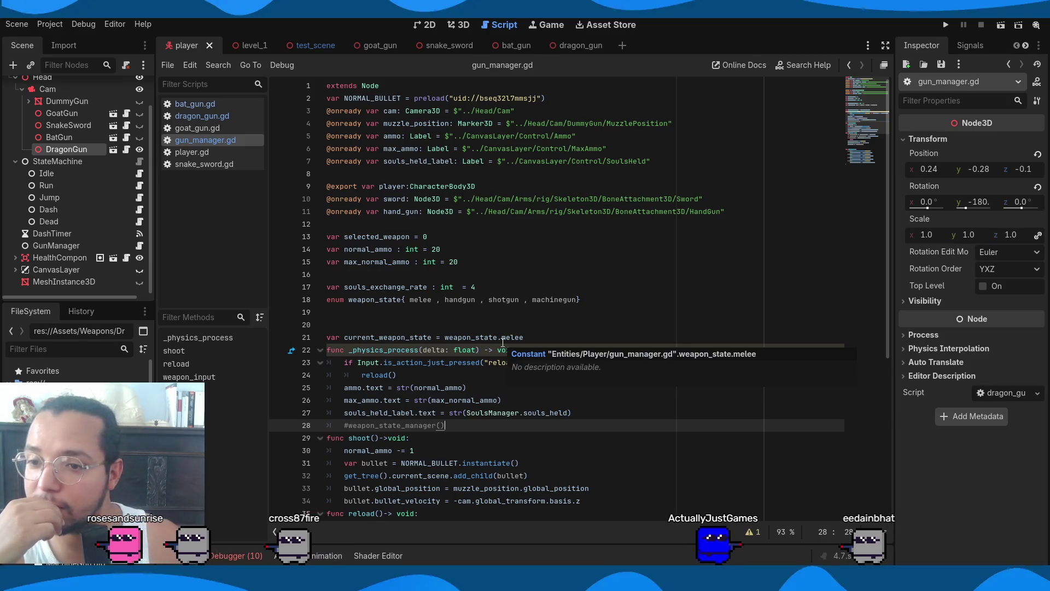
left_click(556, 103)
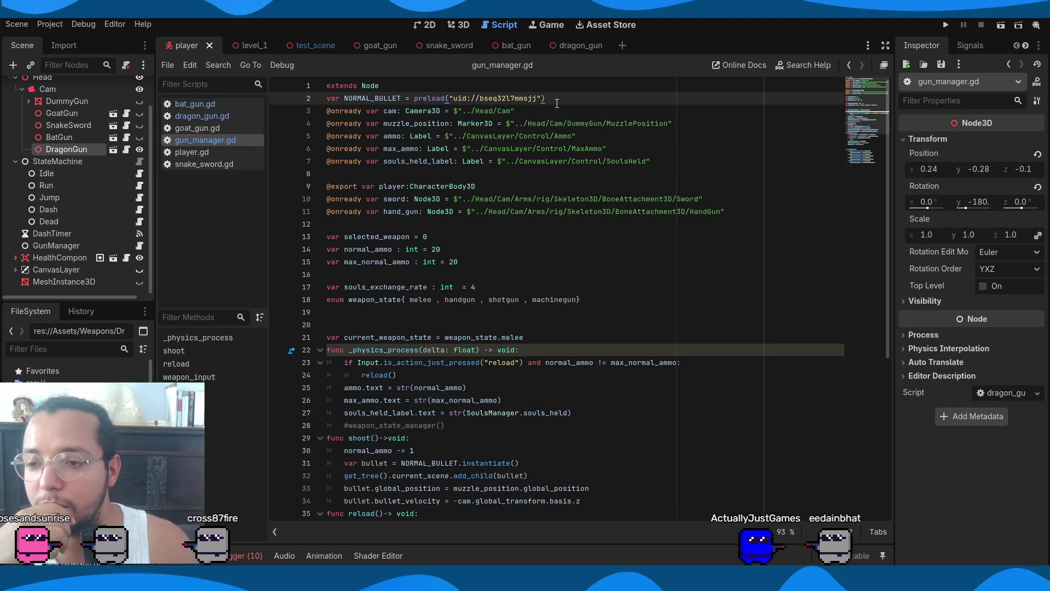
scroll(593, 100, "down", 3)
scroll(490, 160, "up", 3)
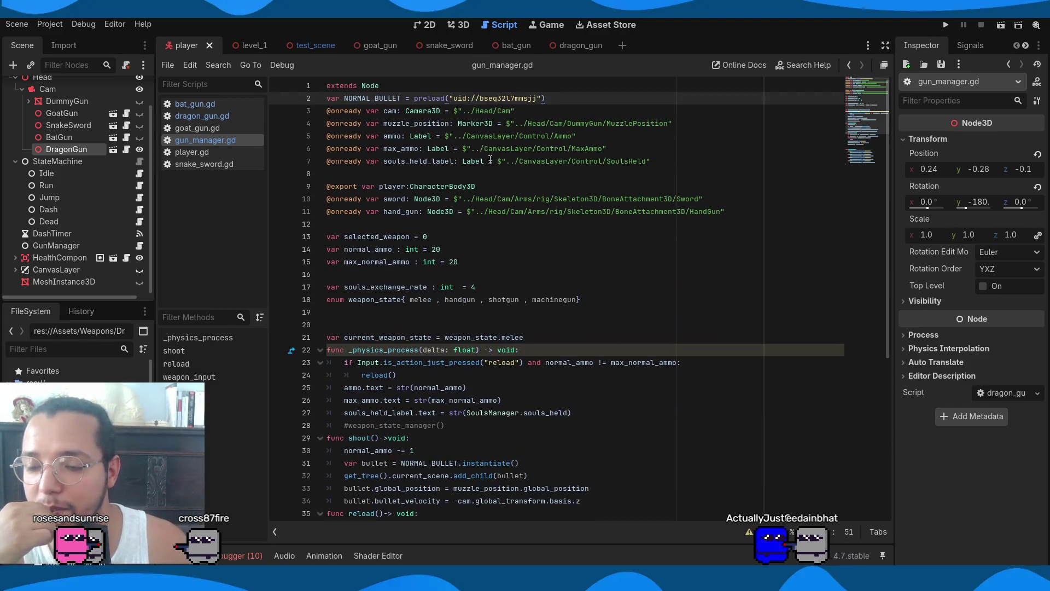
scroll(703, 345, "down", 5)
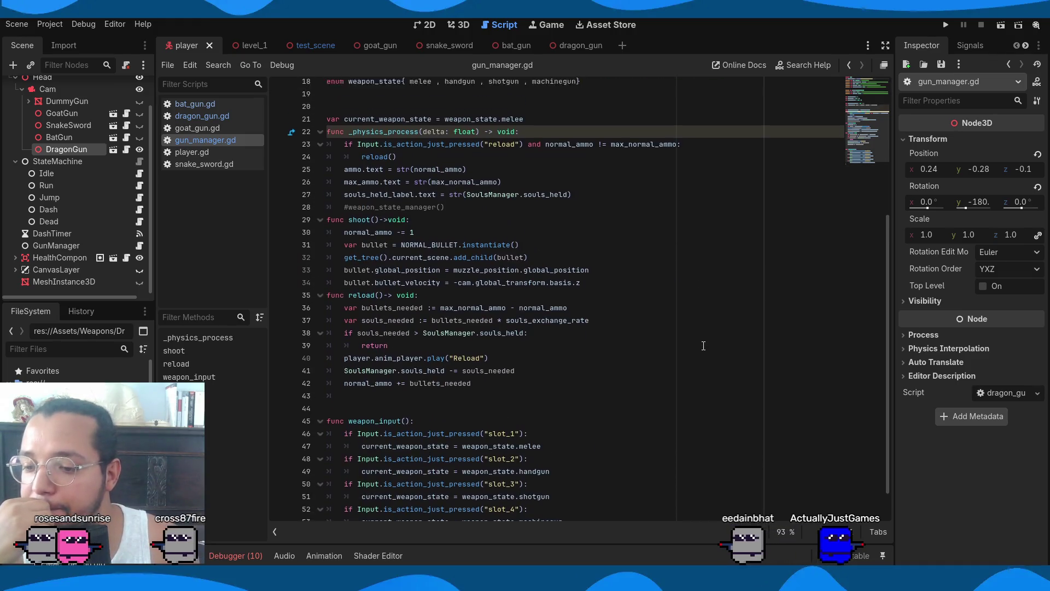
scroll(703, 346, "up", 5)
scroll(703, 346, "down", 5)
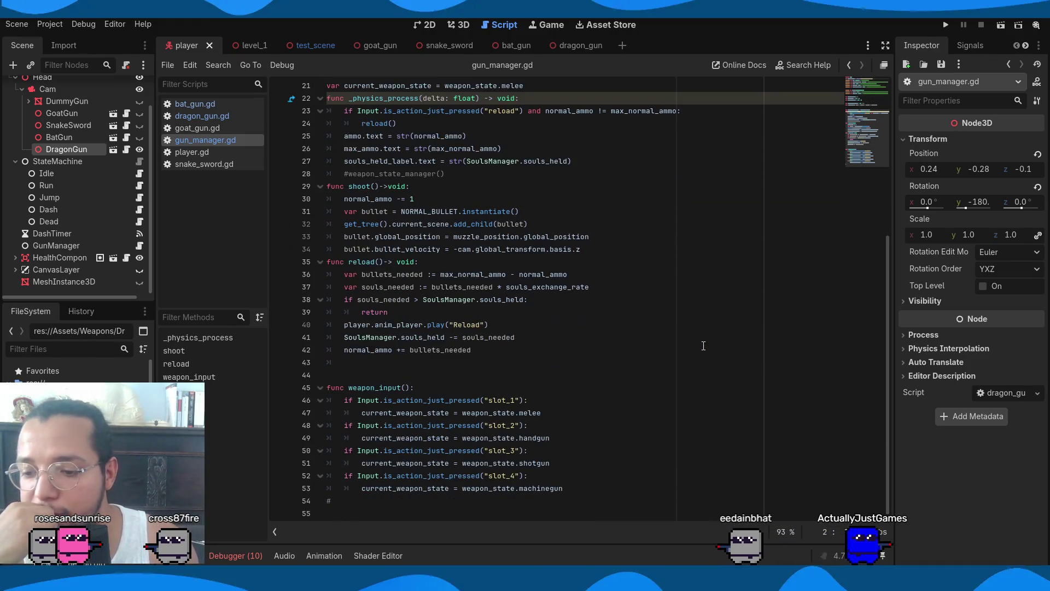
scroll(703, 346, "up", 4)
scroll(704, 345, "up", 1)
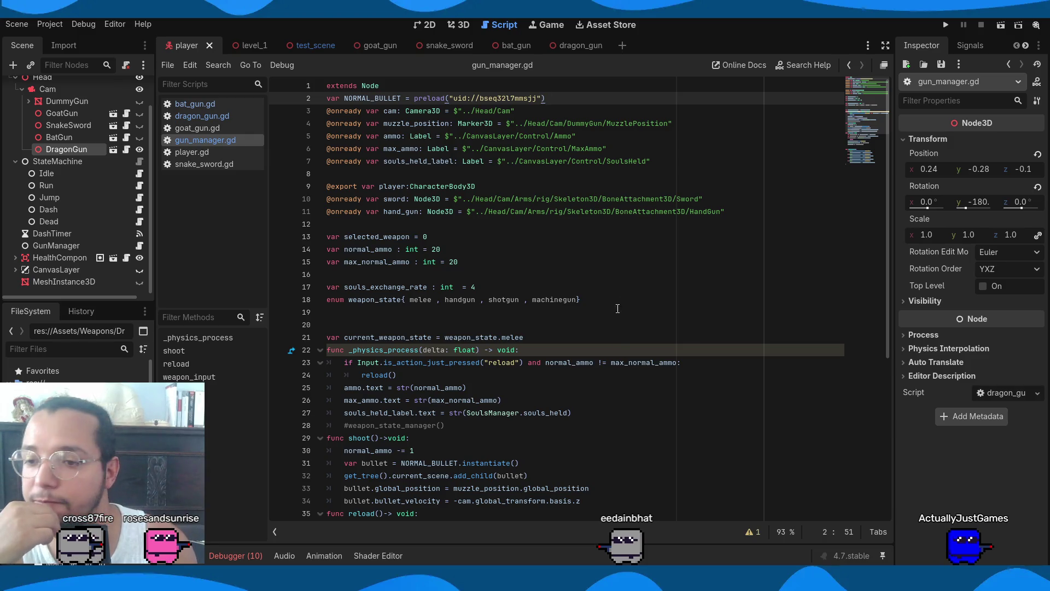
mouse_move(654, 160)
left_mouse_down()
mouse_move(321, 127)
mouse_move(320, 114)
left_mouse_up()
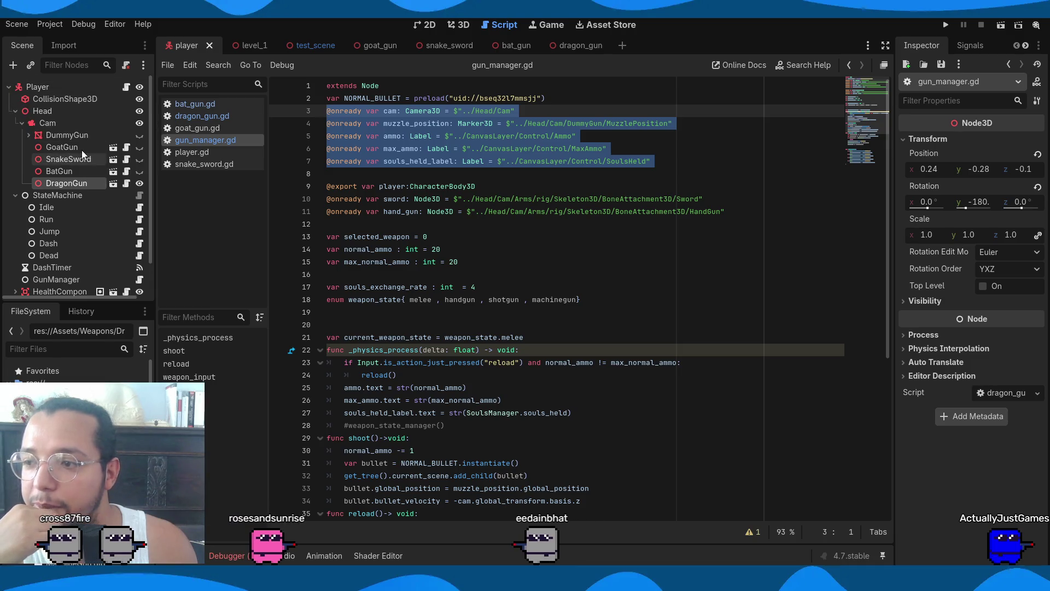
left_click(434, 160)
left_click_drag(476, 186, 278, 108)
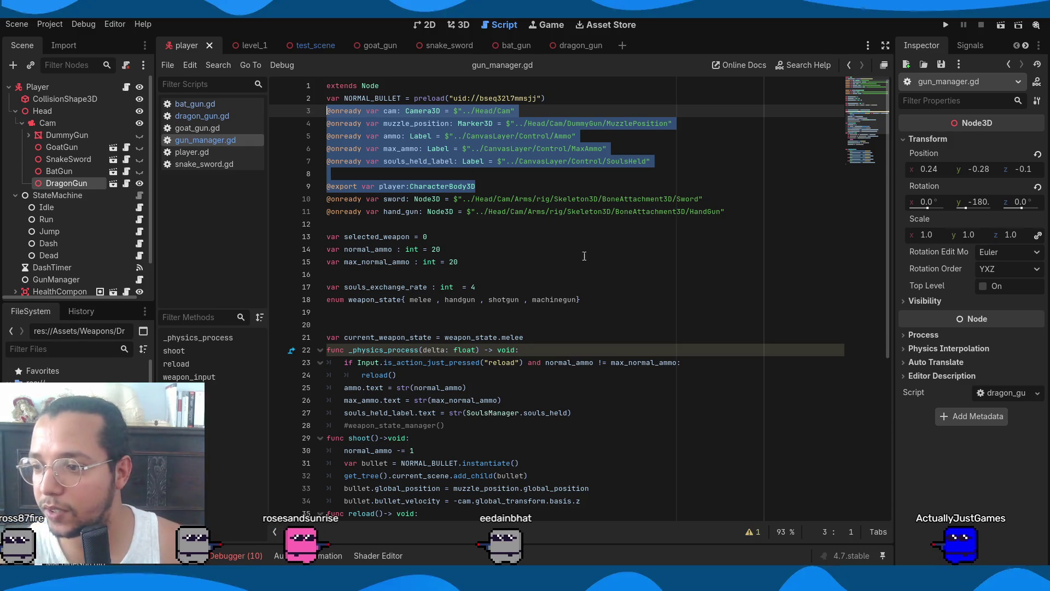
scroll(453, 321, "down", 4)
scroll(57, 236, "down", 2)
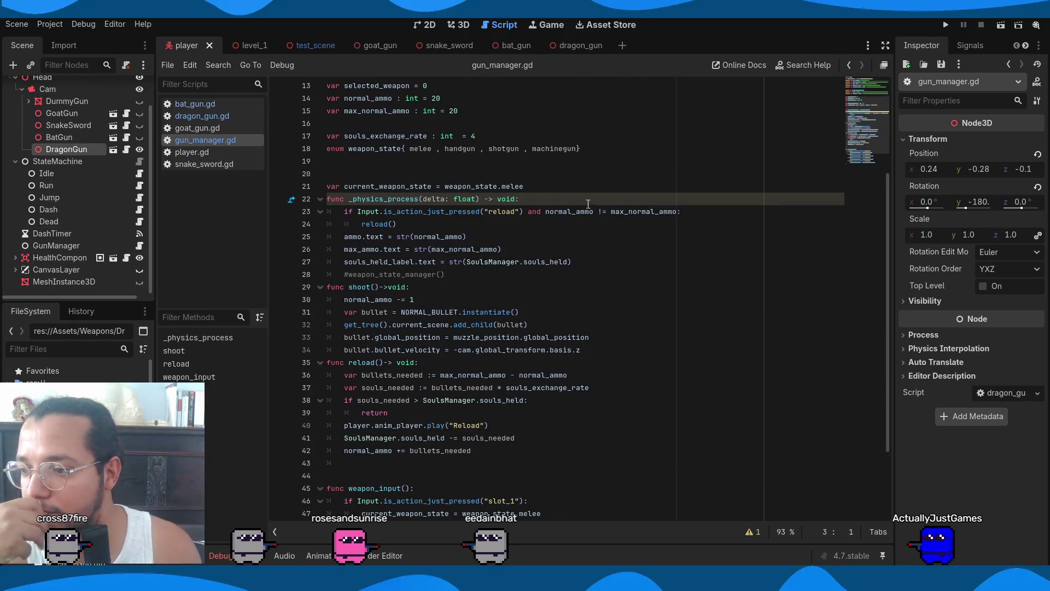
scroll(625, 283, "up", 4)
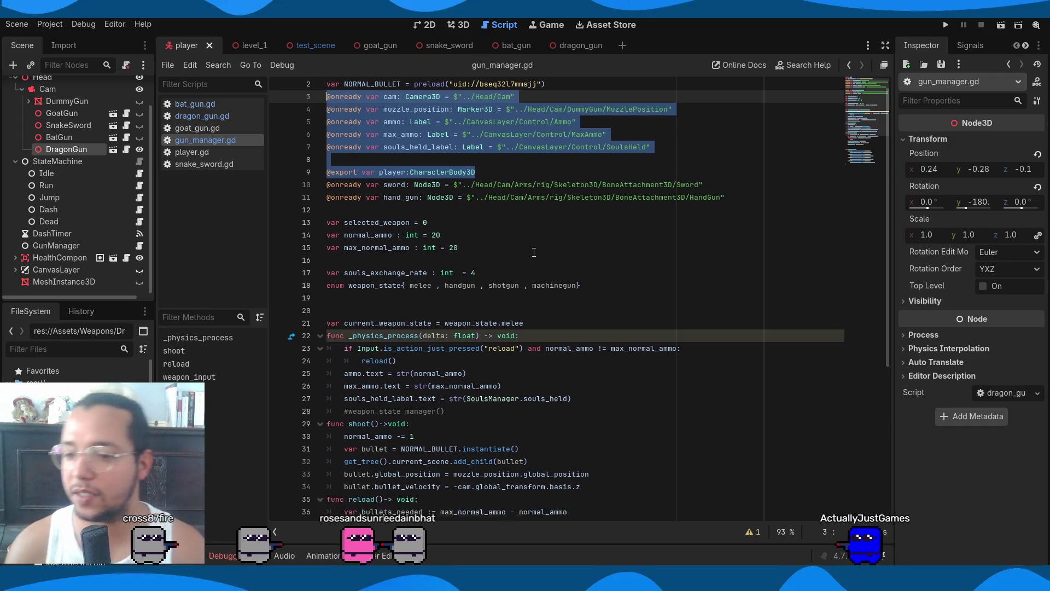
scroll(463, 167, "down", 7)
left_click(561, 387)
key("Up")
key("Up")
key("Up")
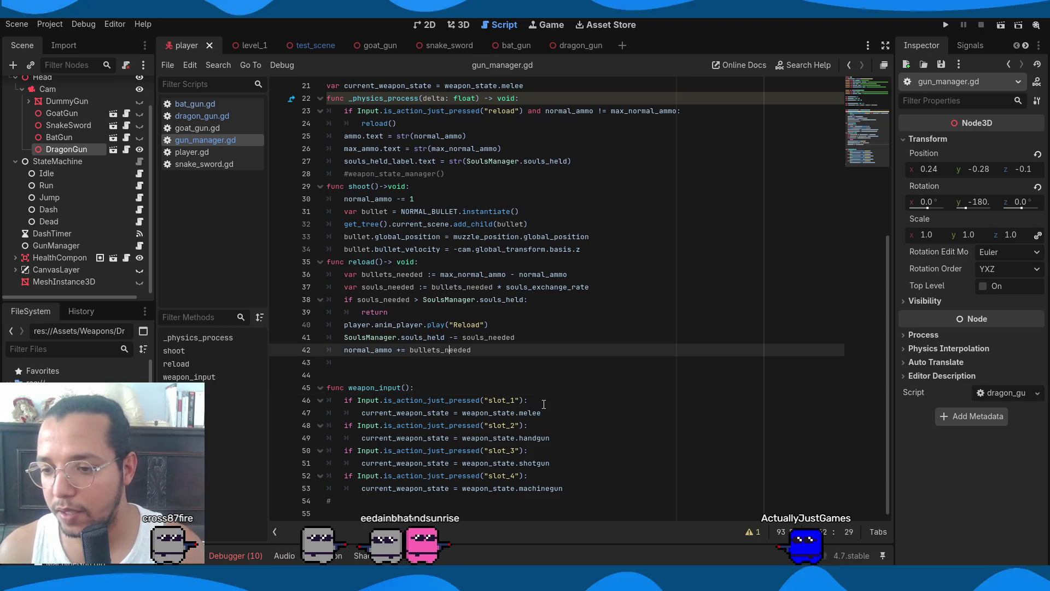
scroll(552, 396, "up", 4)
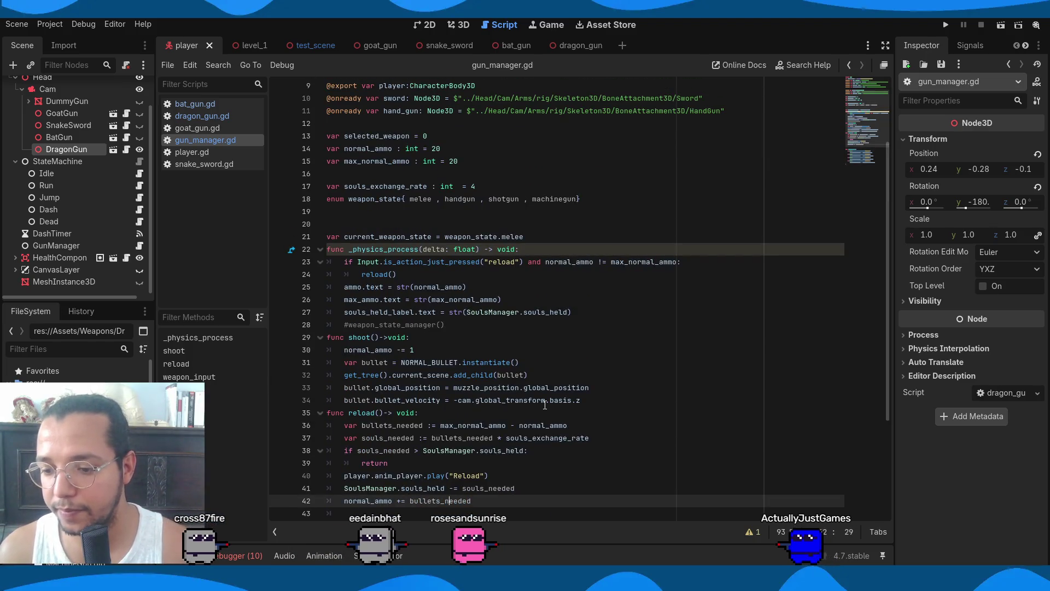
mouse_move(507, 503)
left_mouse_down()
mouse_move(438, 425)
mouse_move(394, 400)
mouse_move(301, 25)
left_mouse_up()
left_click_drag(308, 82, 310, 101)
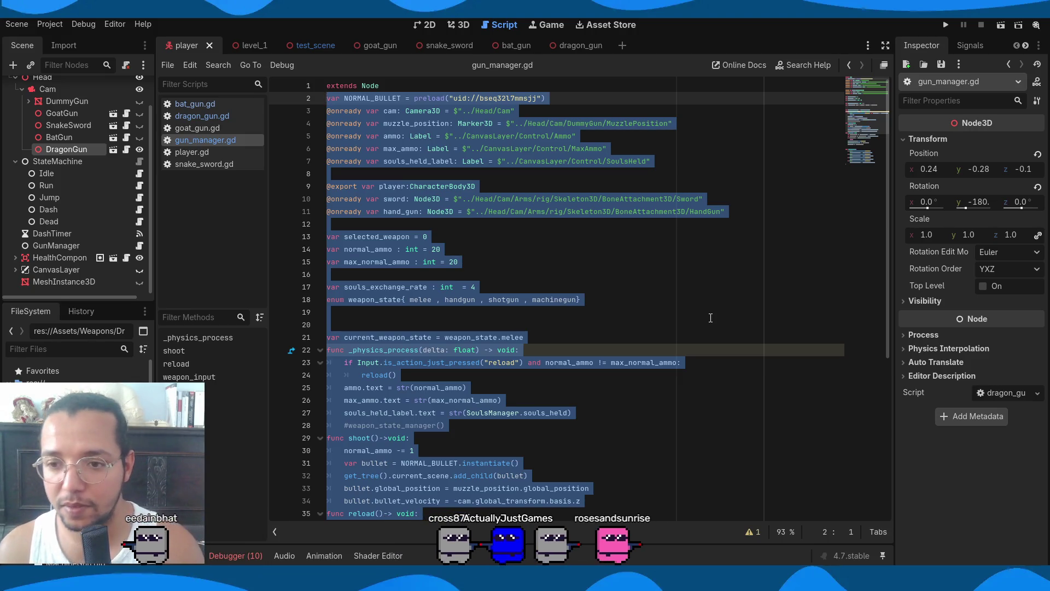
Comment out all the old gun manager code above weapon_input with Ctrl+K
key("ctrl+k")
scroll(736, 318, "down", 5)
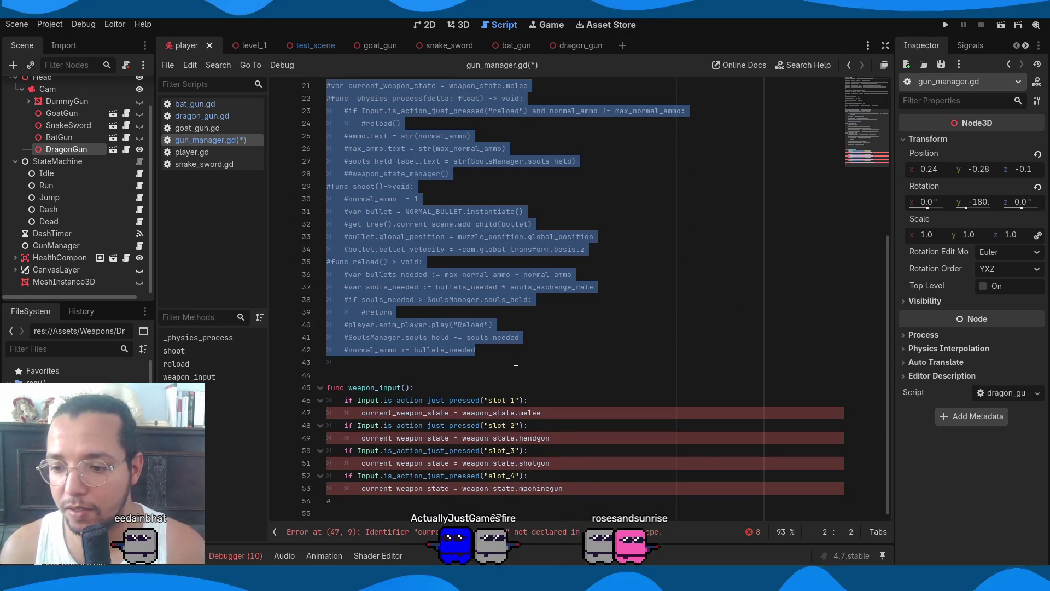
left_click(599, 425)
scroll(599, 413, "up", 1)
scroll(600, 413, "up", 6)
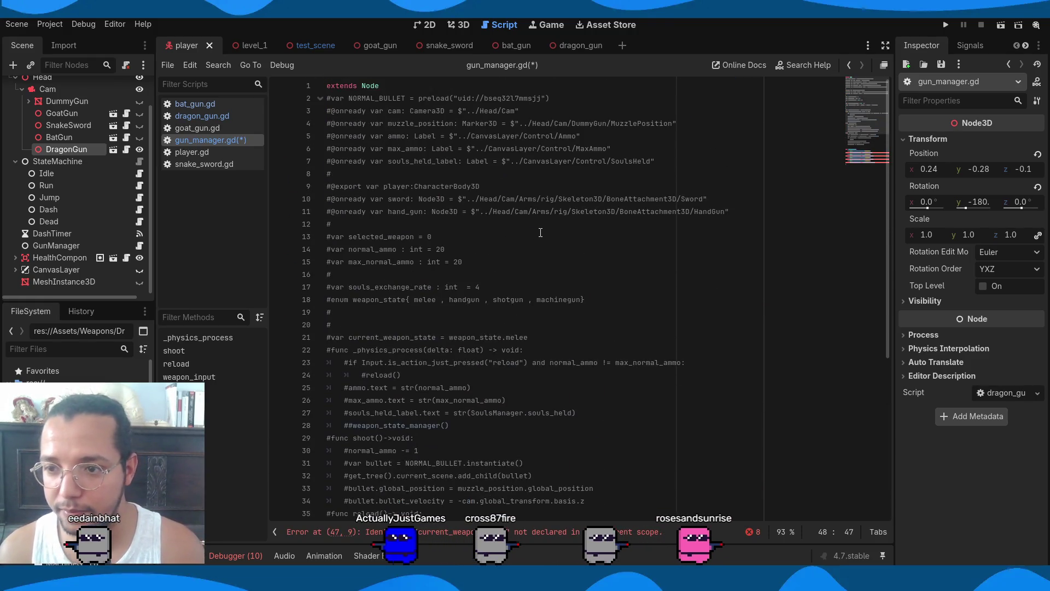
Move the weapon_state enum to the top of the script, uncomment it, and save
left_click(622, 300)
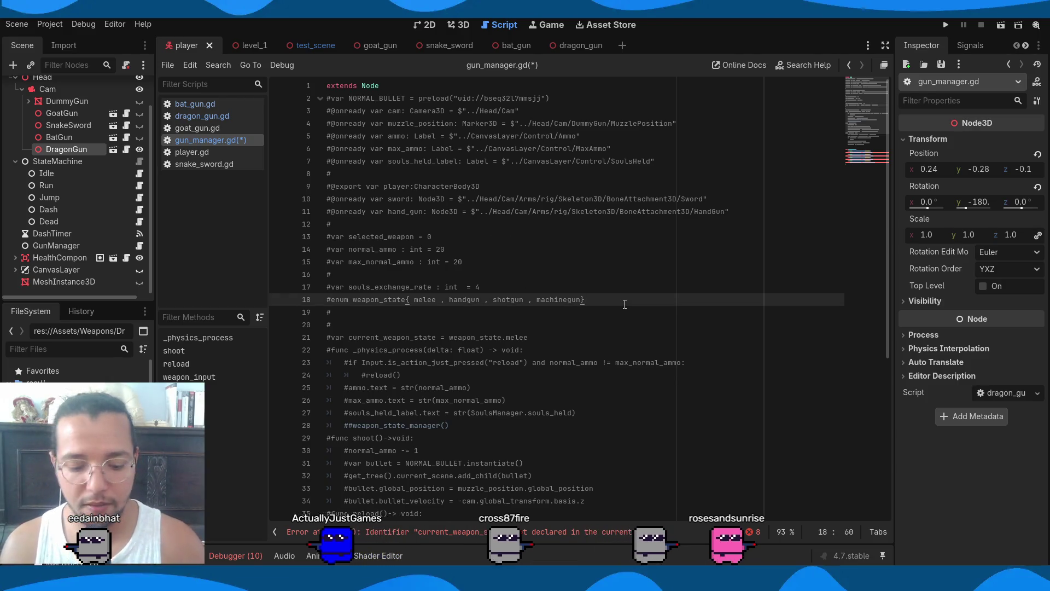
key("alt+Up")
key("alt+Up")
key("alt+Up")
key("alt+Up")
key("alt+Up")
key("alt+Up")
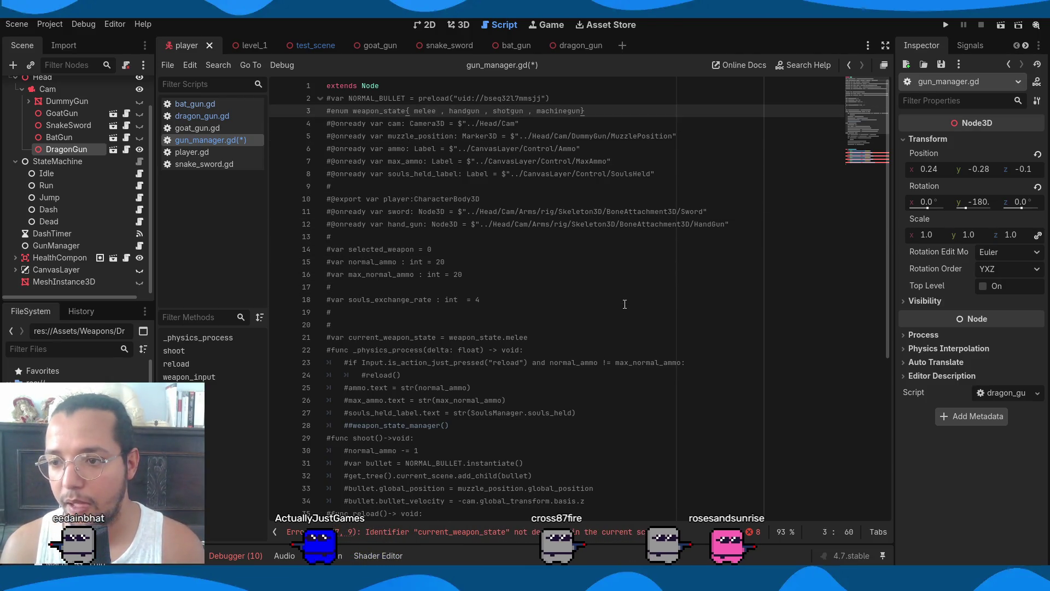
key("Return")
key("Up")
key("Delete")
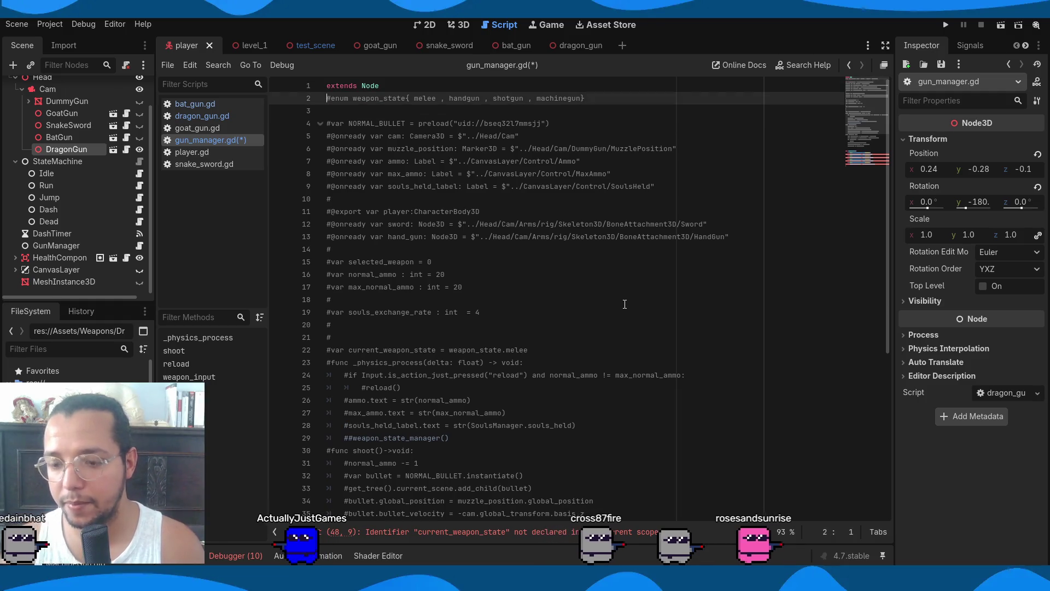
key("ctrl+s")
Move the current_weapon_state line to just below the weapon_state enum
scroll(601, 339, "down", 7)
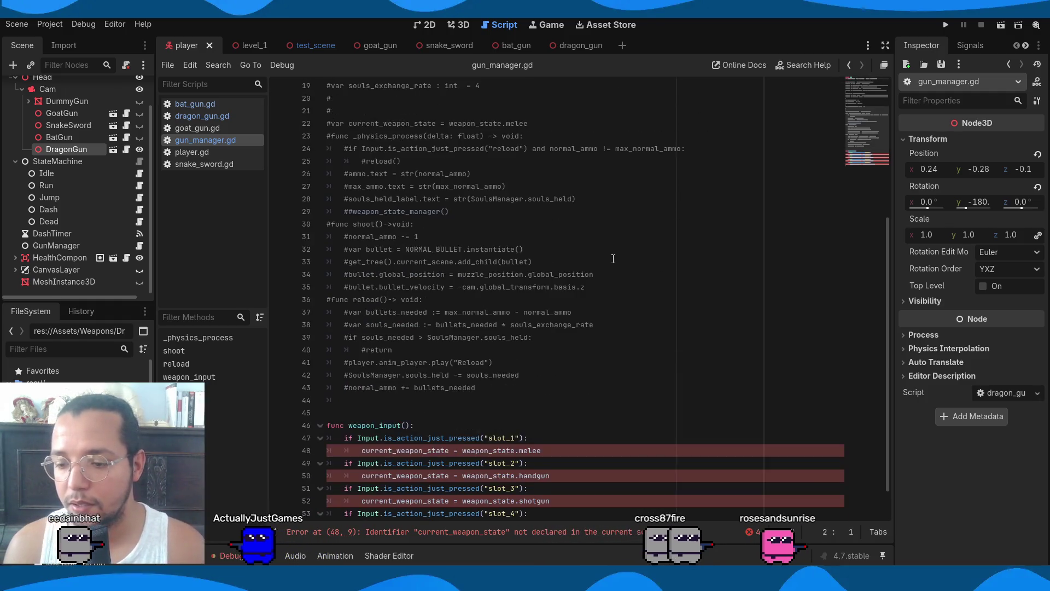
scroll(590, 380, "up", 7)
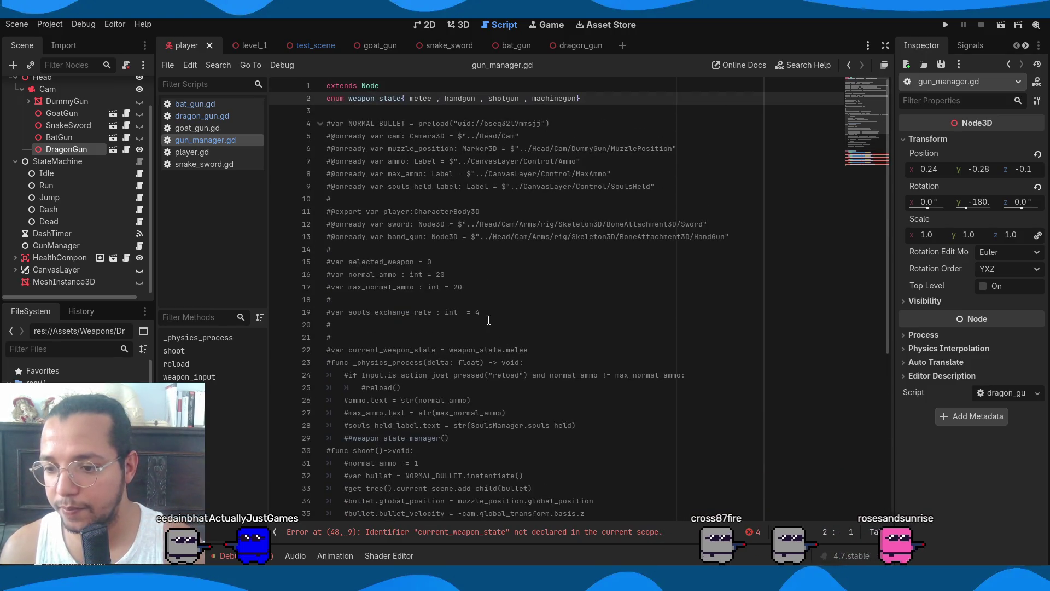
left_click(551, 351)
key("ctrl+shift+k")
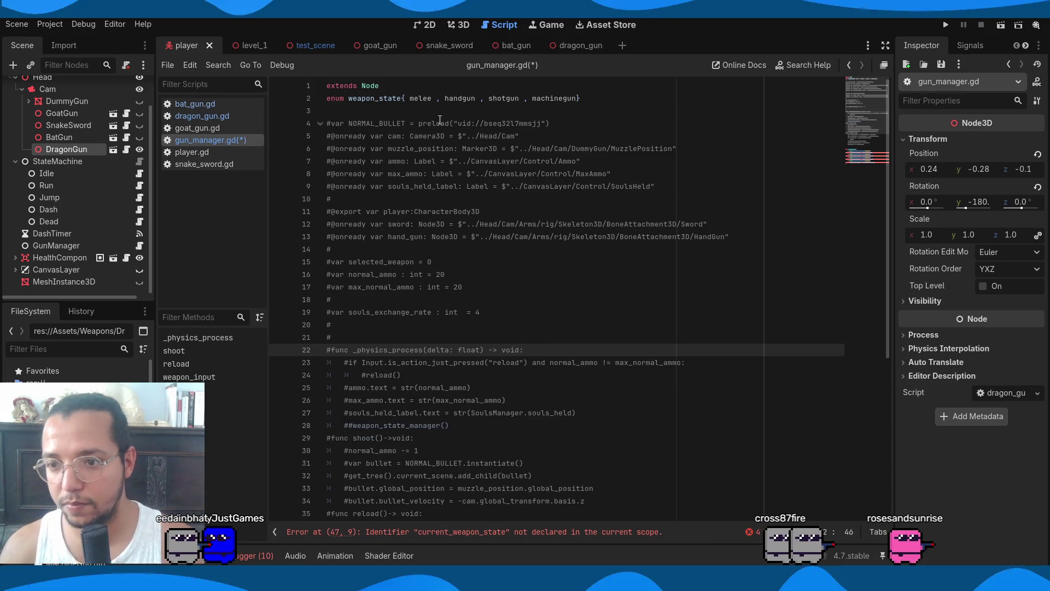
left_click(441, 112)
type("#var current_weapon_state = weapon_state.melee")
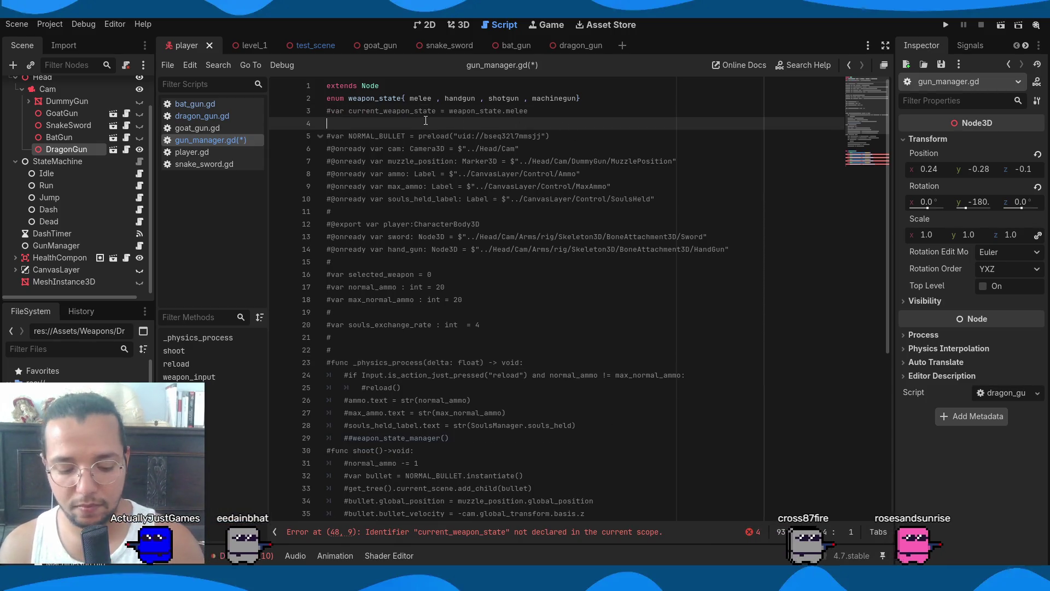
key("Up")
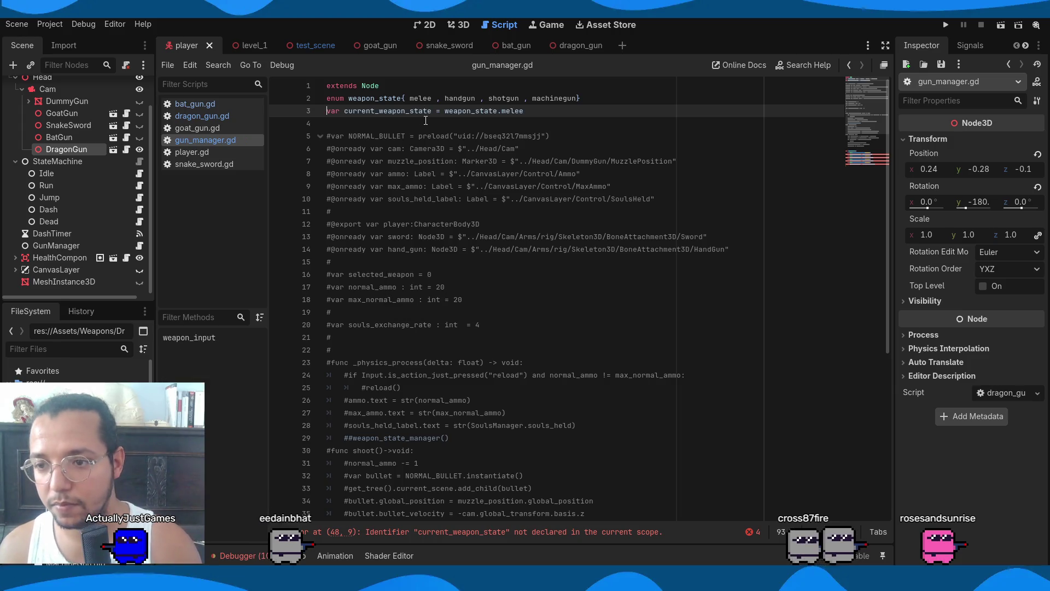
left_click(606, 111)
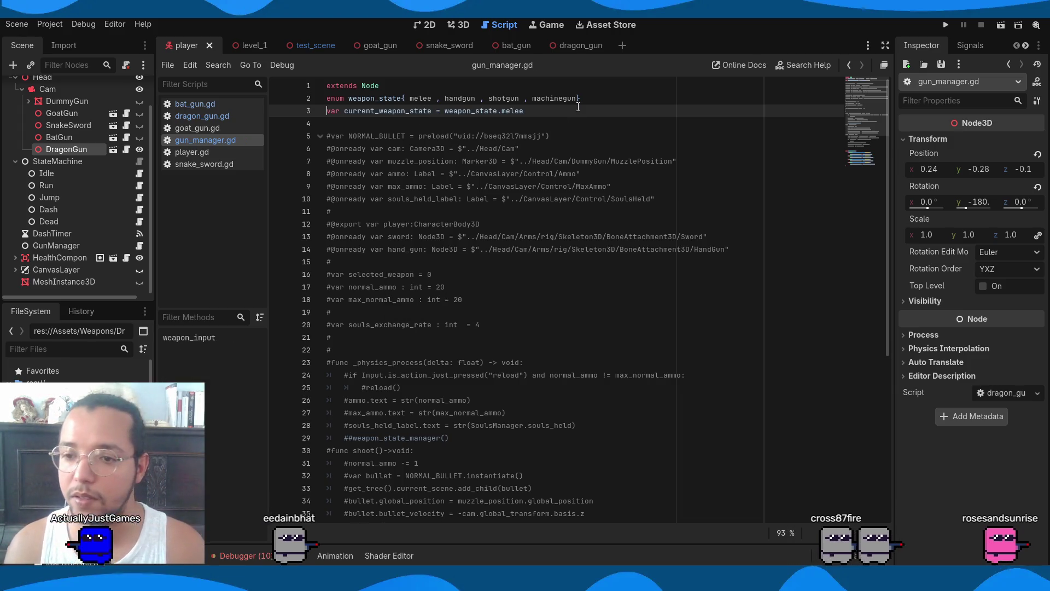
Cut the commented-out old code block from above weapon_input and tidy the blank lines
scroll(581, 217, "down", 1)
scroll(581, 217, "down", 6)
mouse_move(534, 358)
left_mouse_down()
mouse_move(440, 93)
mouse_move(442, 131)
left_mouse_up()
key("Delete")
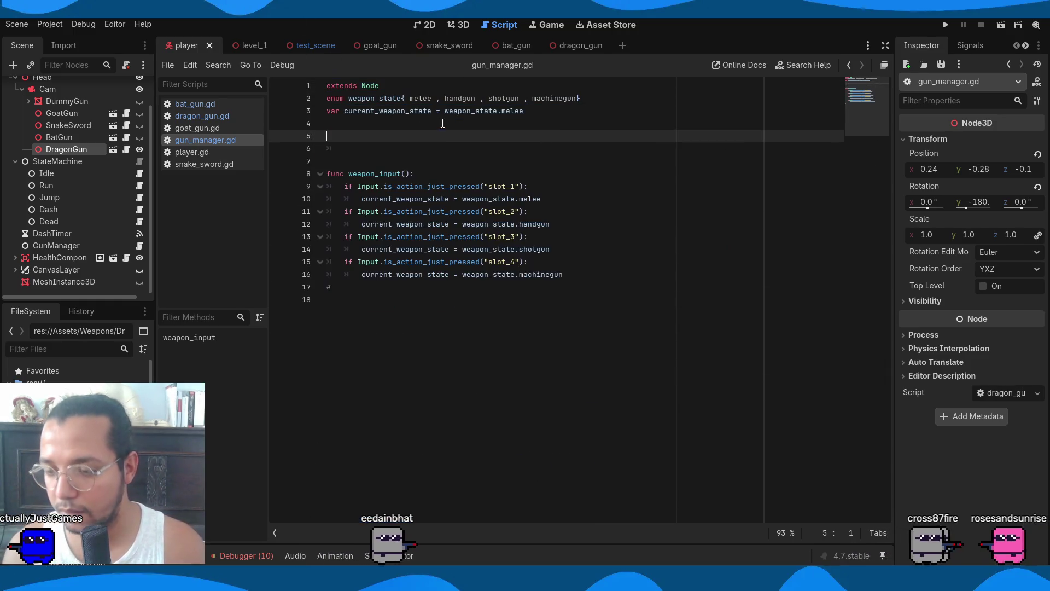
key("BackSpace")
key("BackSpace")
key("BackSpace")
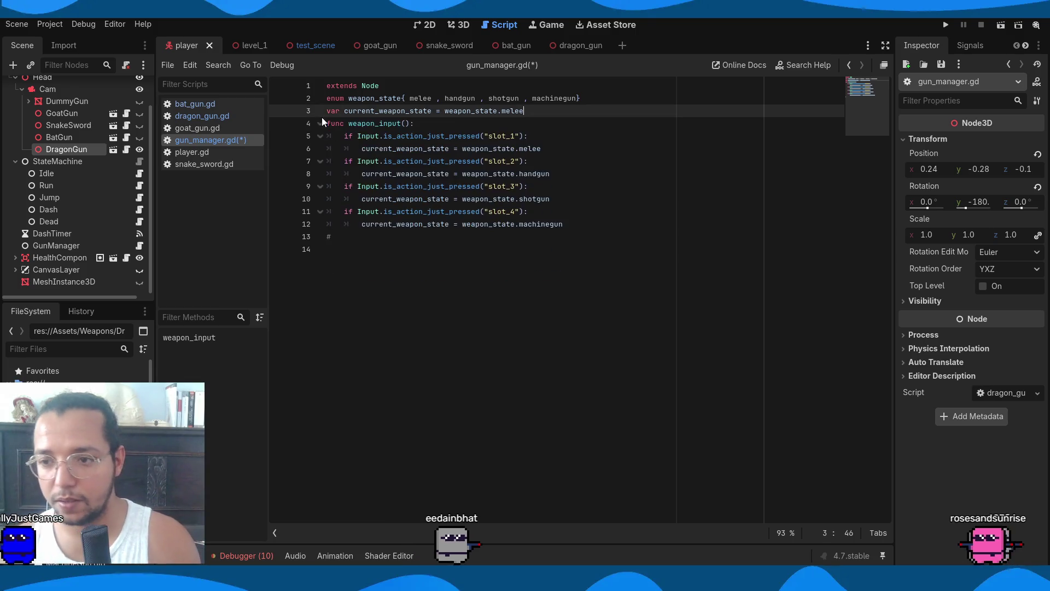
key("Return")
Paste the old commented code at the end of the script and space out weapon_input
left_click(366, 364)
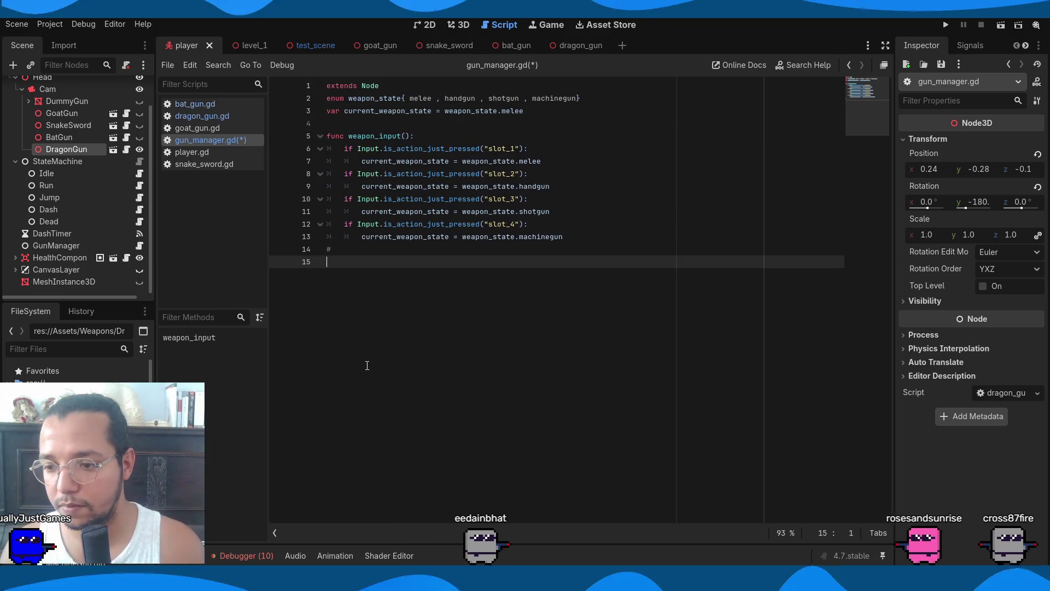
key("Return")
key("Return")
key("Return")
key("ctrl+v")
scroll(366, 364, "up", 7)
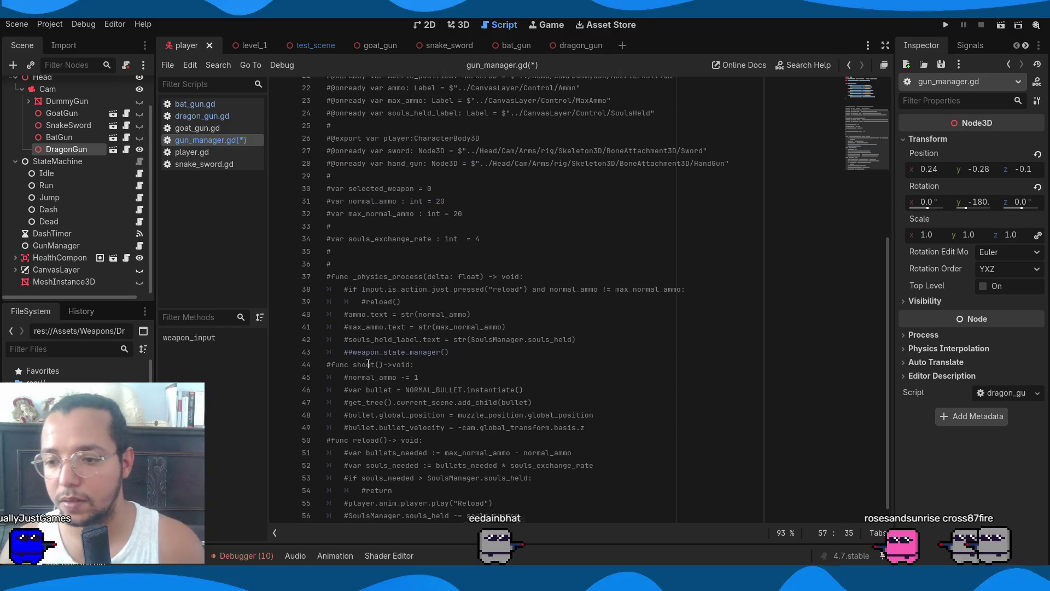
left_click(365, 125)
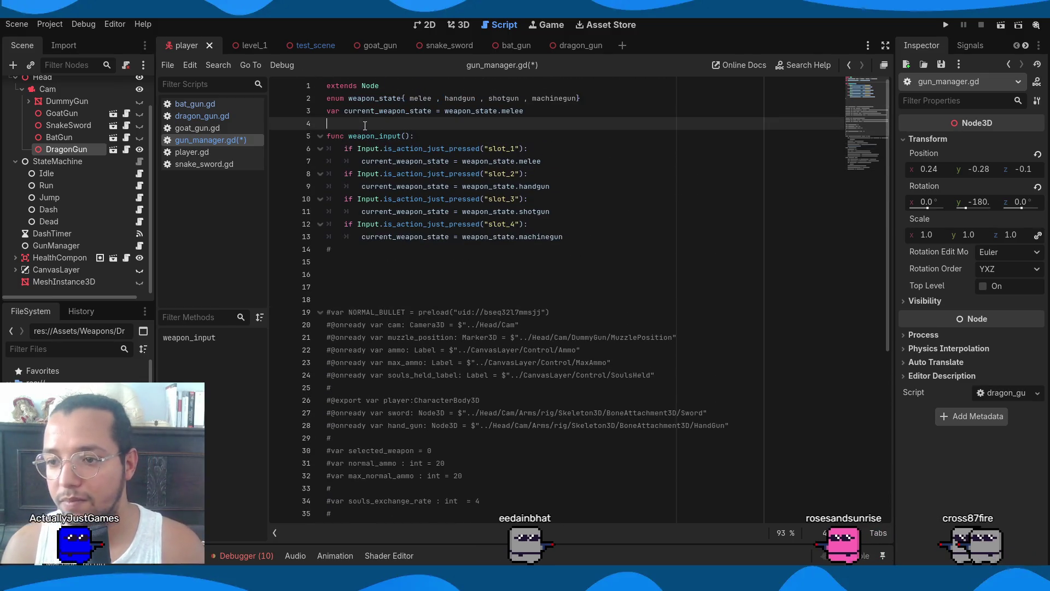
key("Return")
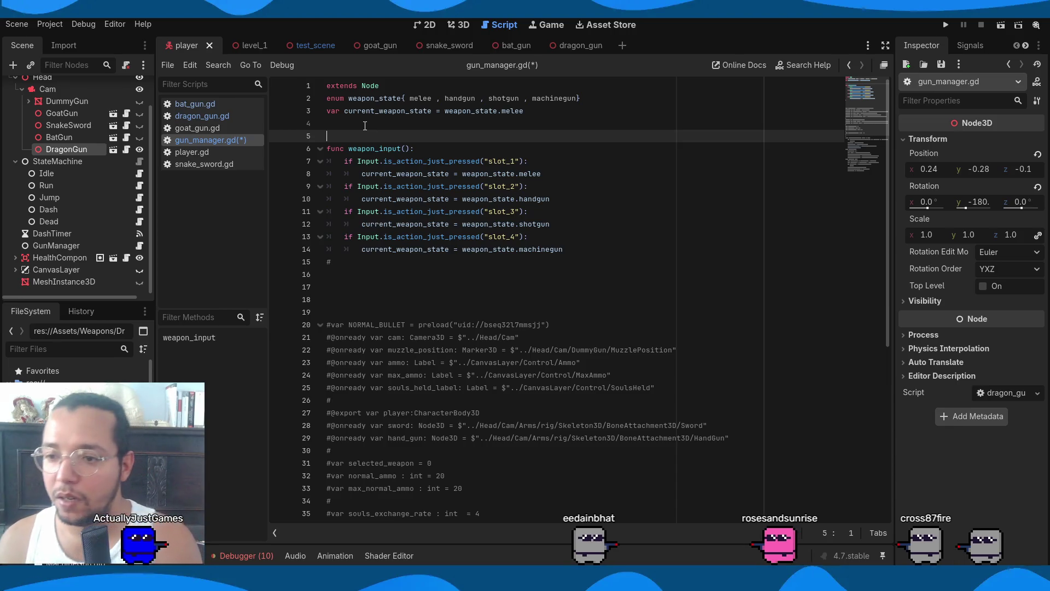
Write a _process(delta) function containing 'match current_weapon_state:'
type("func")
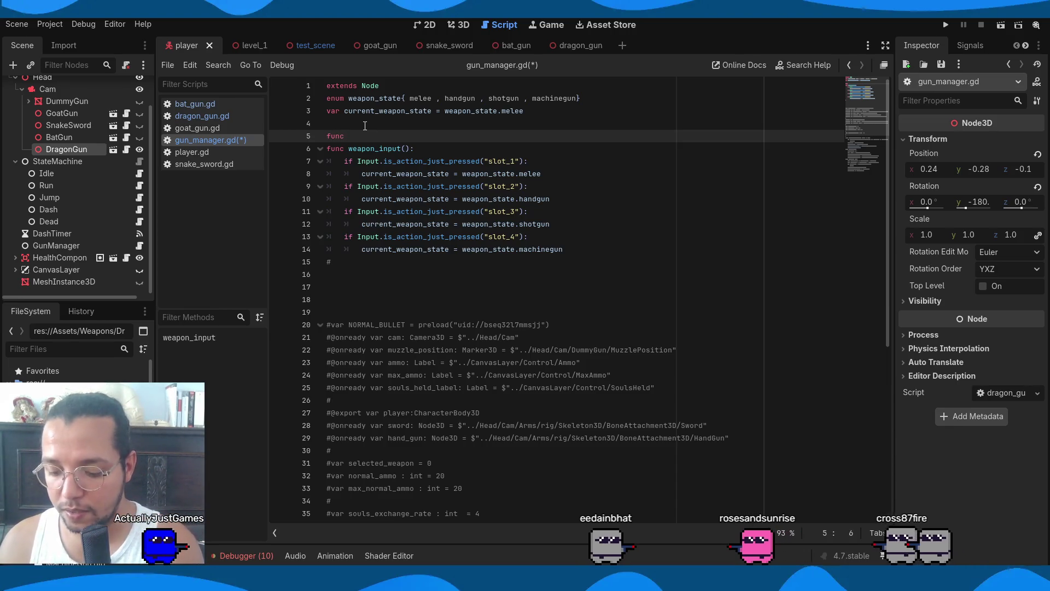
type(" _pro")
key("Return")
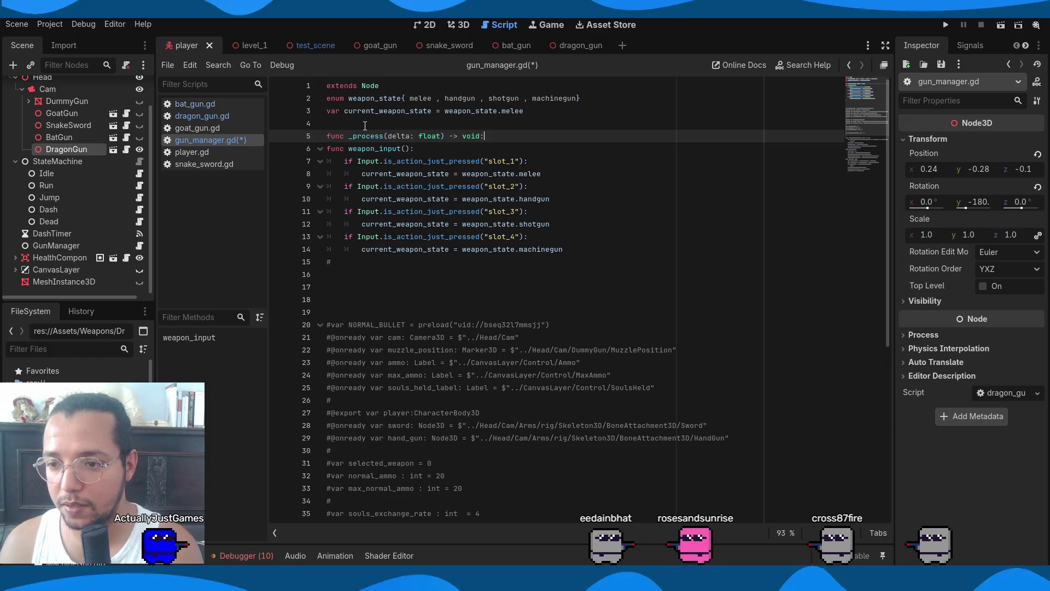
key("Return")
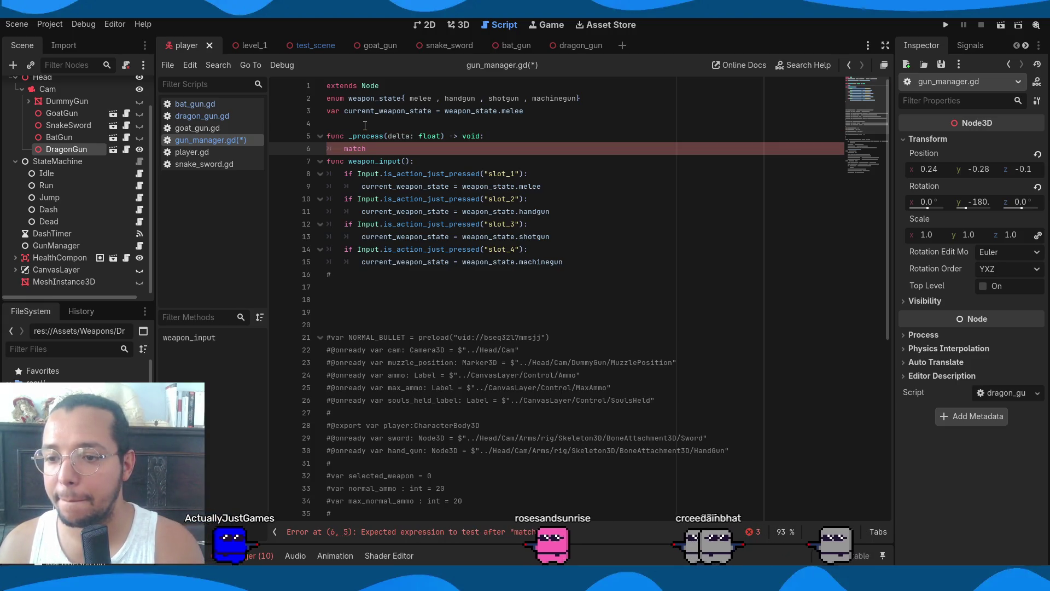
type("match")
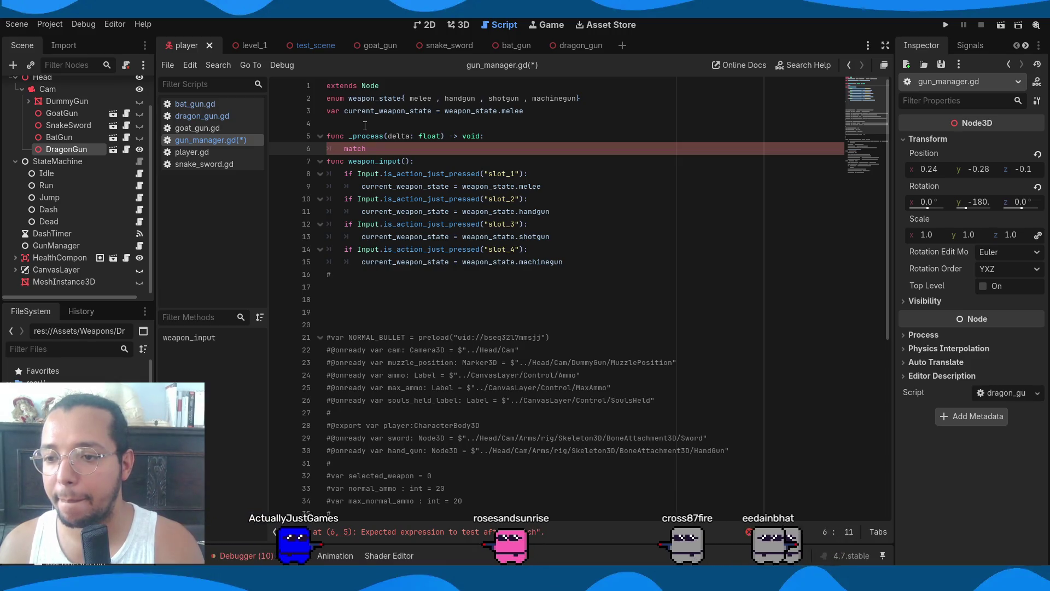
type("curre")
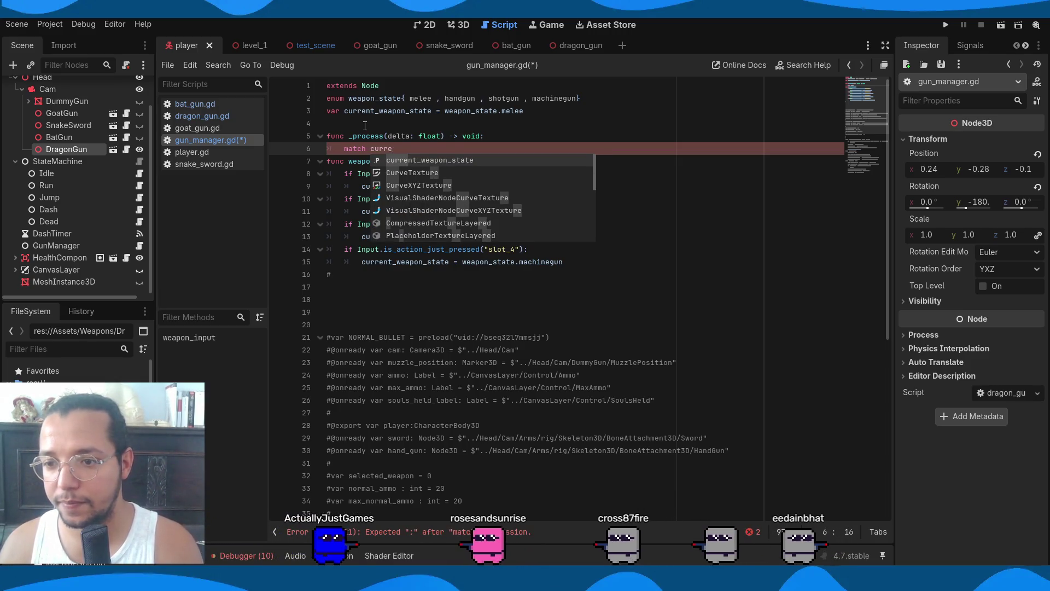
key("Return")
type(":")
key("Return")
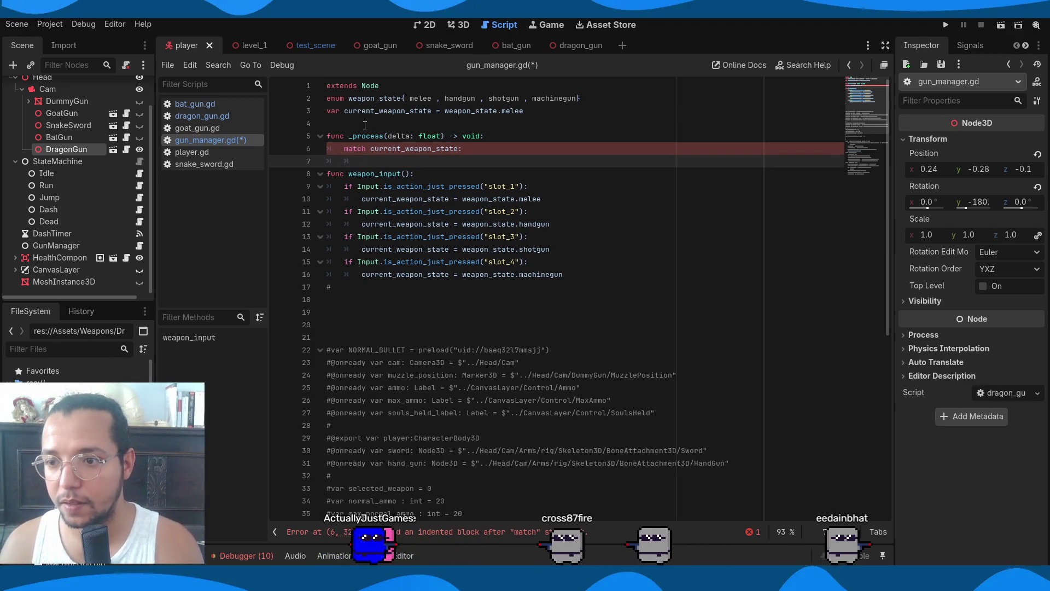
Add a 'weapon_state.melee :' branch and insert blank lines below extends Node
type("we")
key("Return")
type("/")
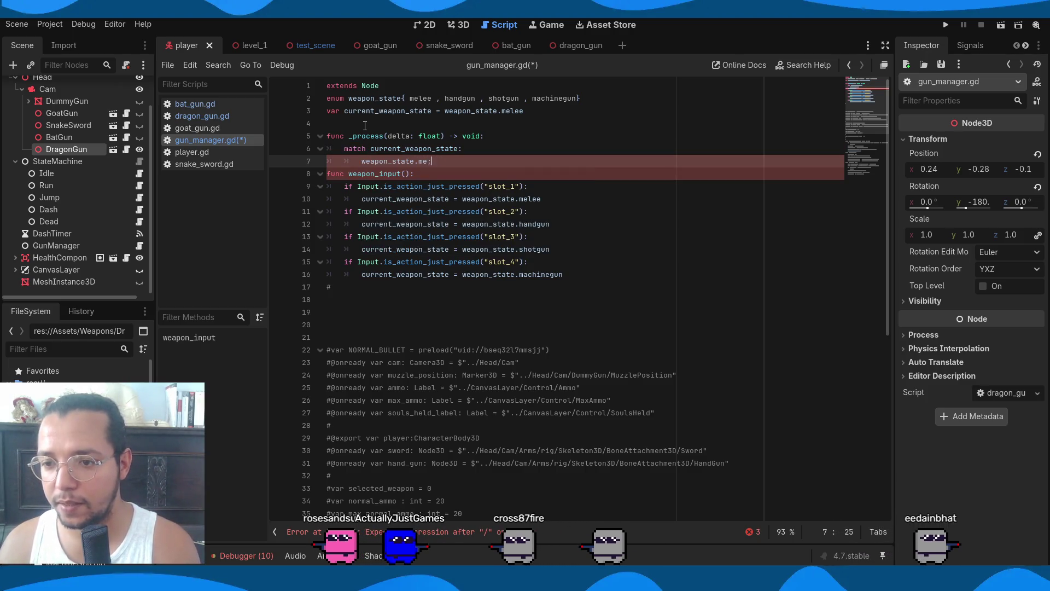
key("Return")
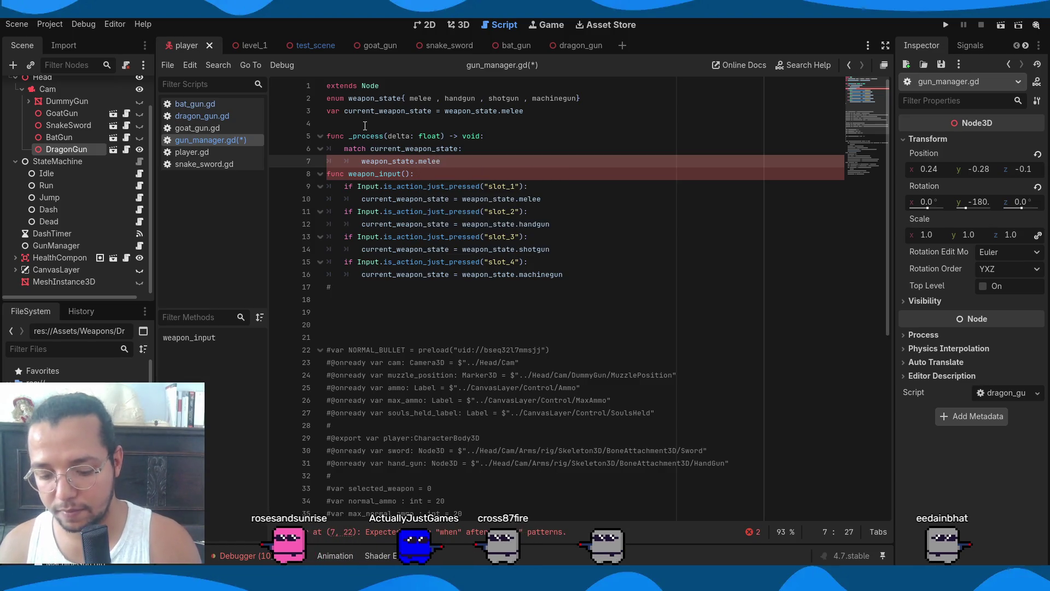
type(" :")
key("Return")
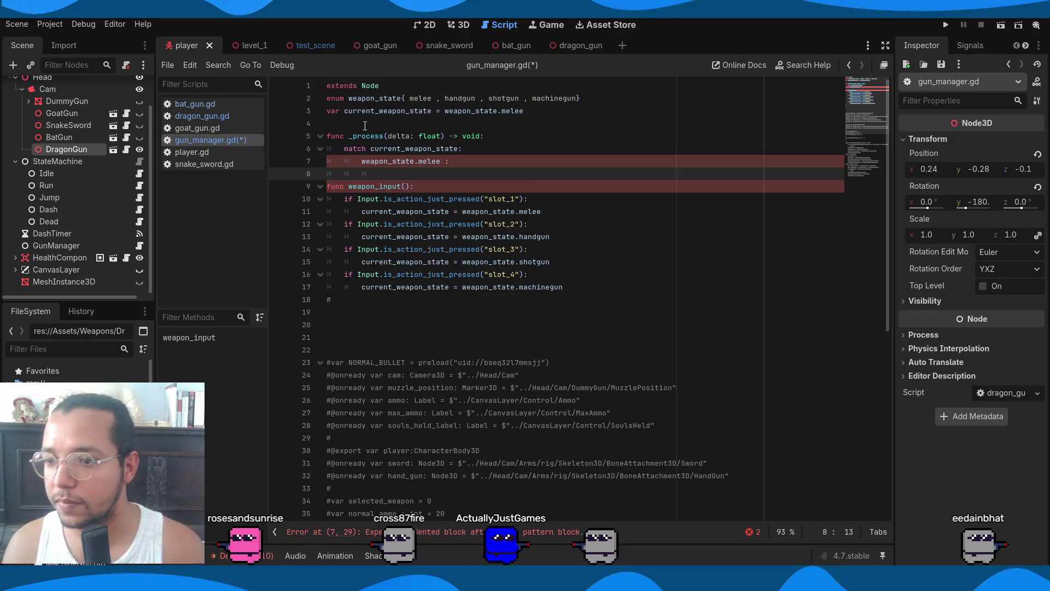
left_click(396, 86)
key("Return")
key("Return")
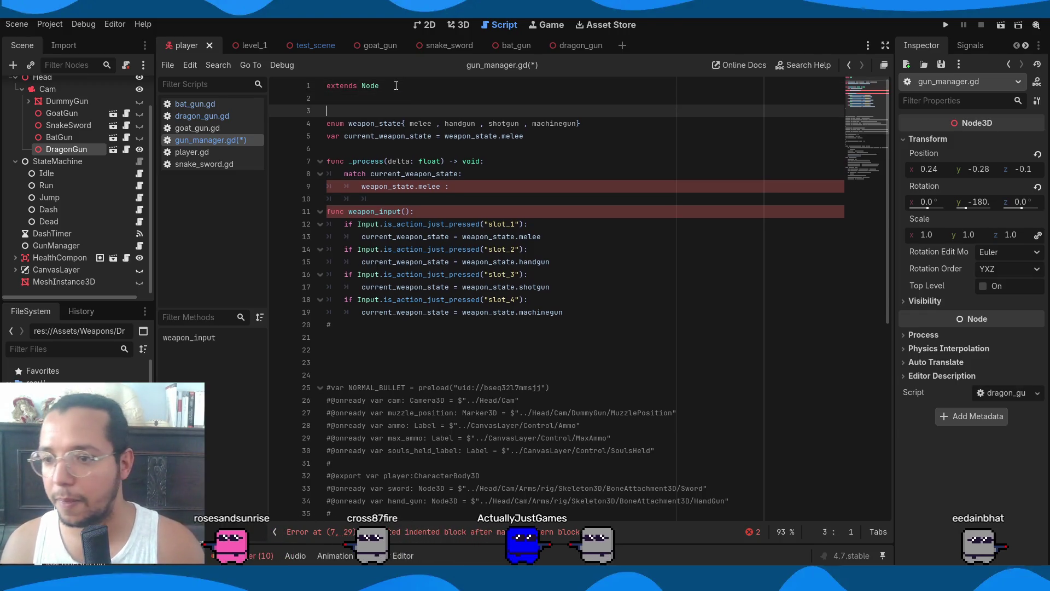
left_click(62, 113, "shift")
left_click_drag(80, 123, 356, 96)
left_click(444, 249)
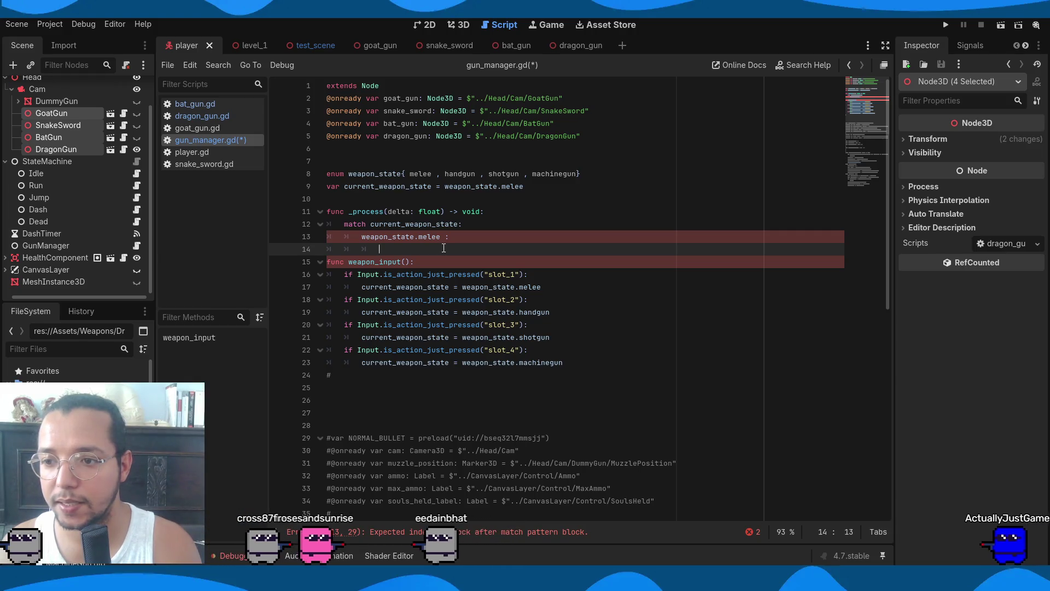
Set snake_sword.visible = true in the melee branch
type("sn")
key("Return")
type(".v")
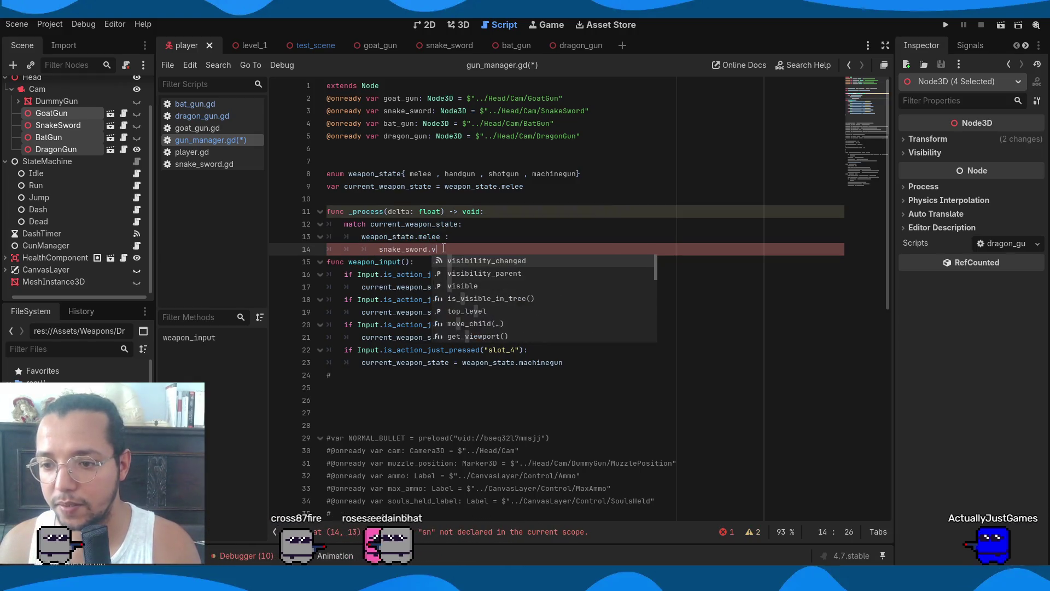
type("isible = ")
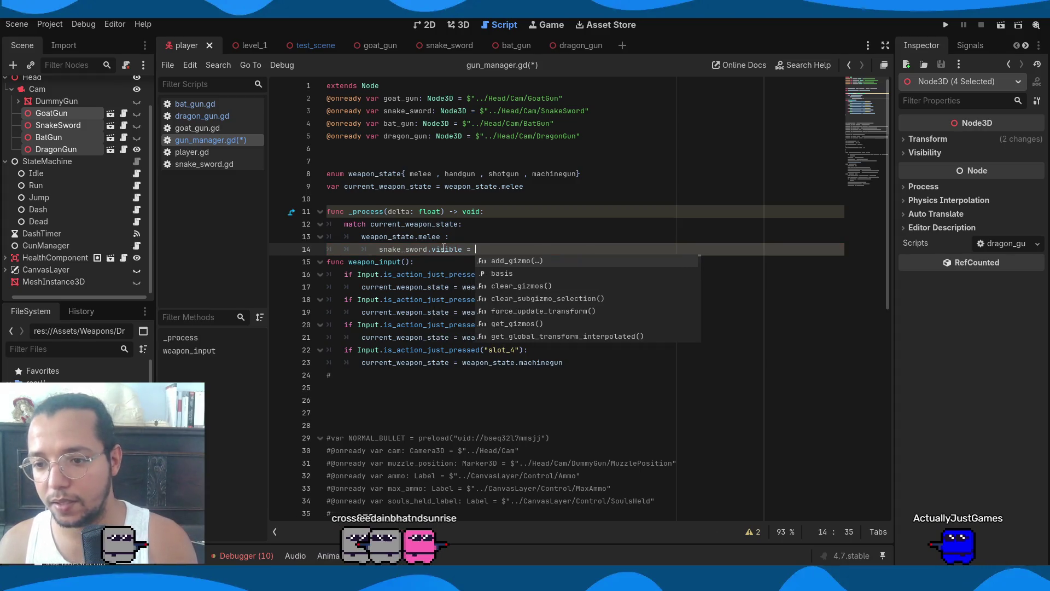
type("true")
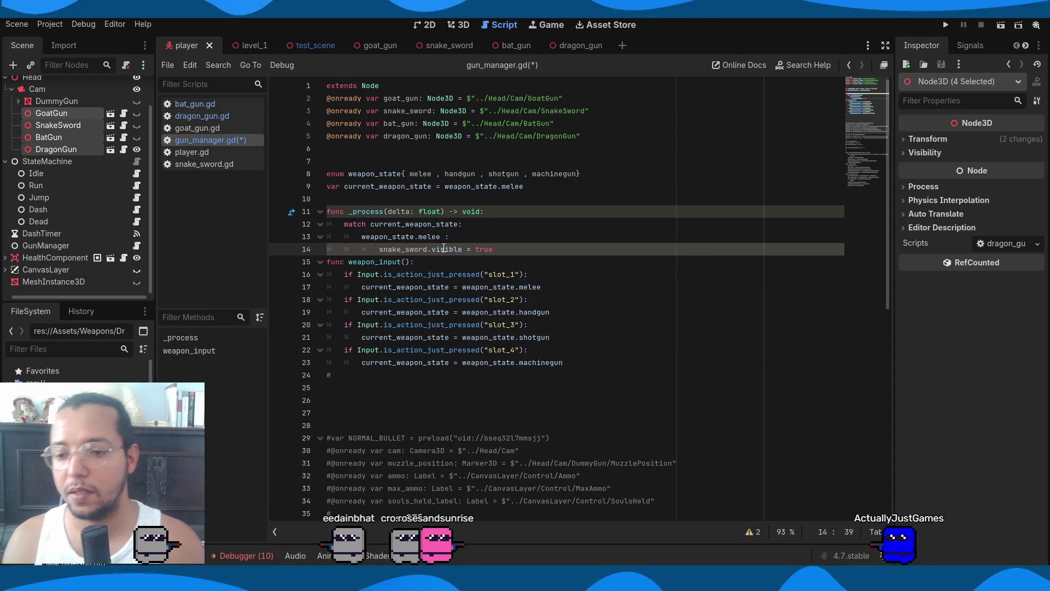
key("Return")
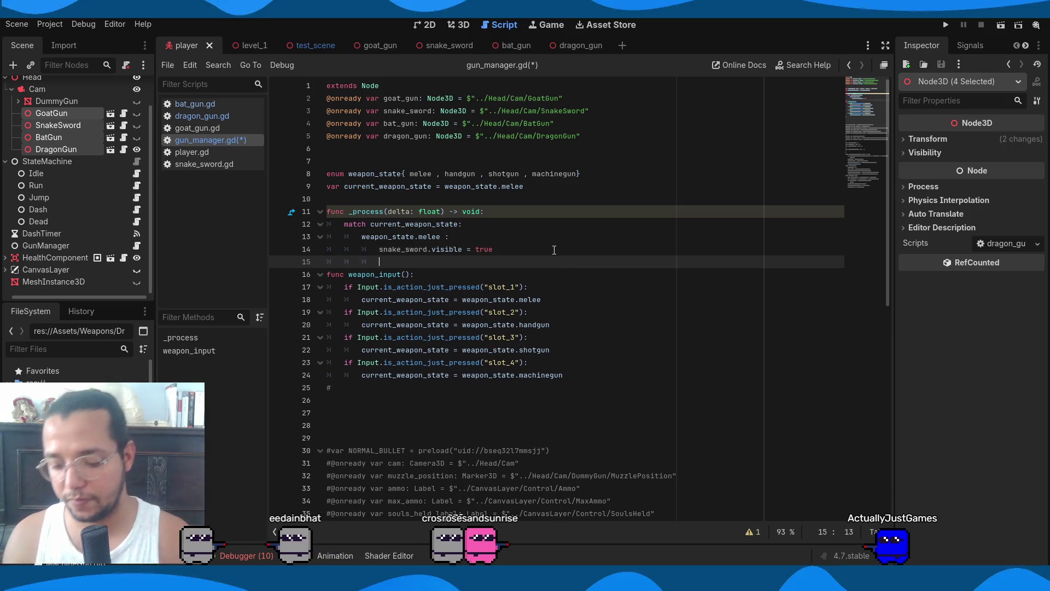
Add a 'weapon_state.handgun :' branch that sets goat_gun.visible = true
type("weapon_state")
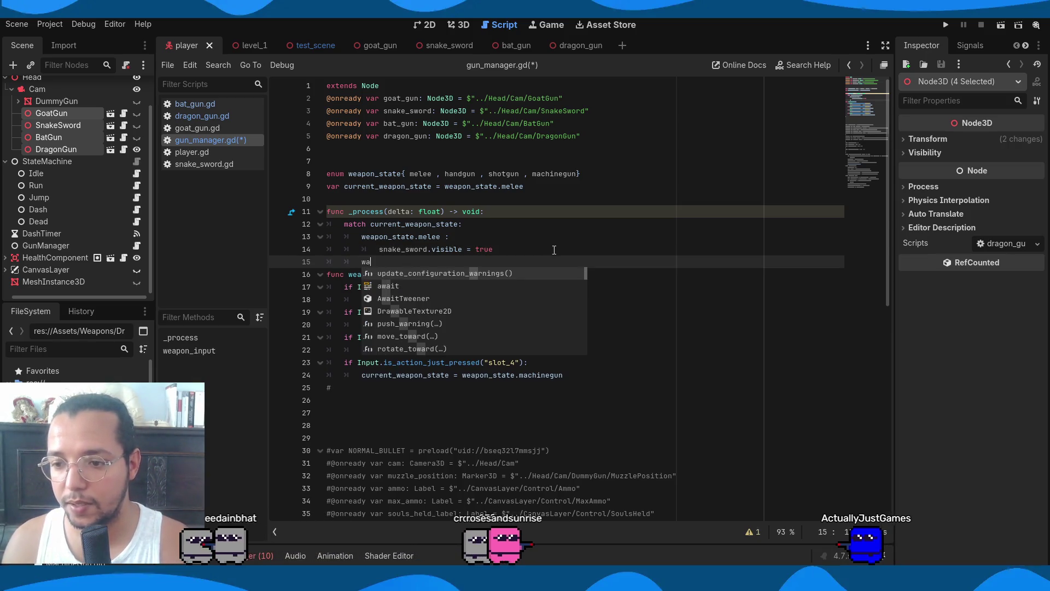
type(".")
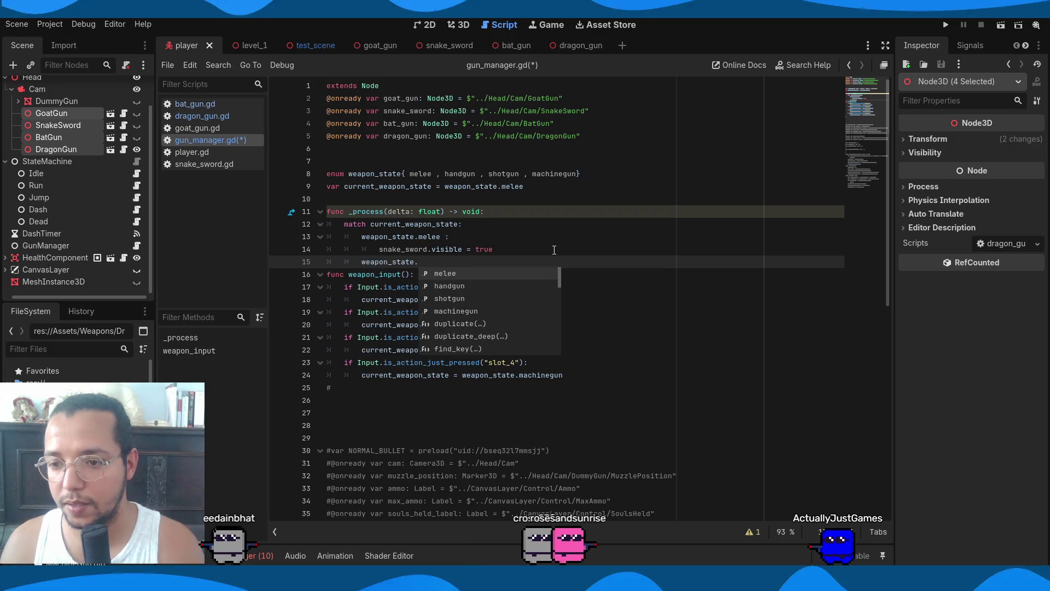
type("handgun")
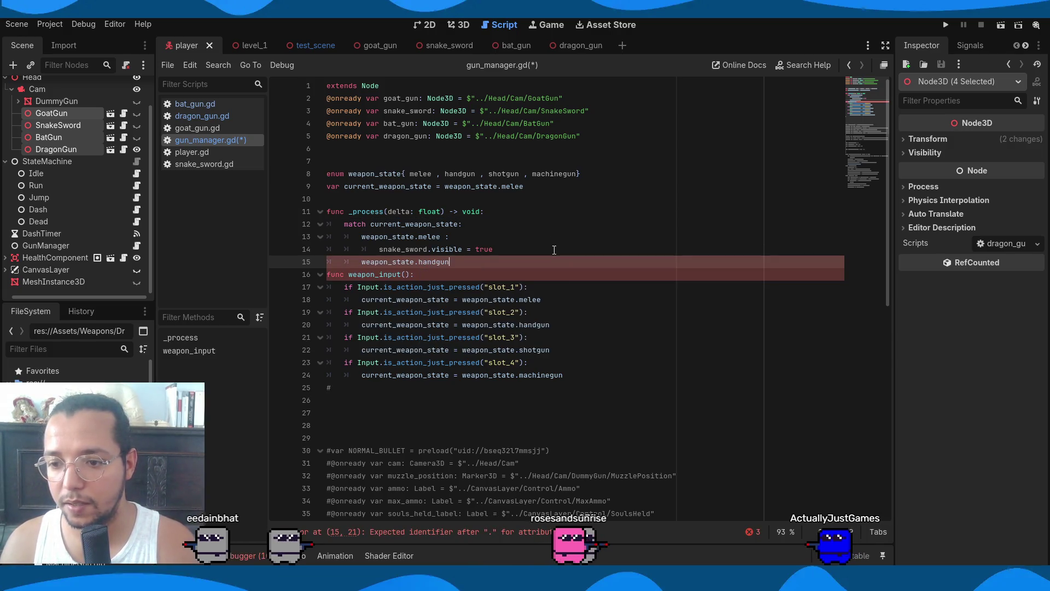
type(" :")
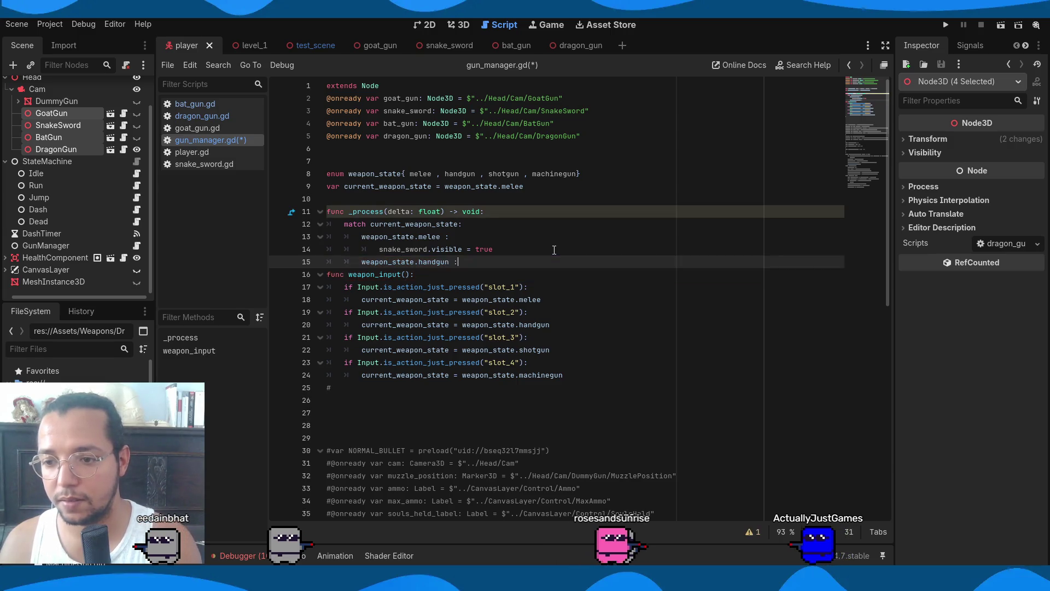
key("Return")
type("ssn")
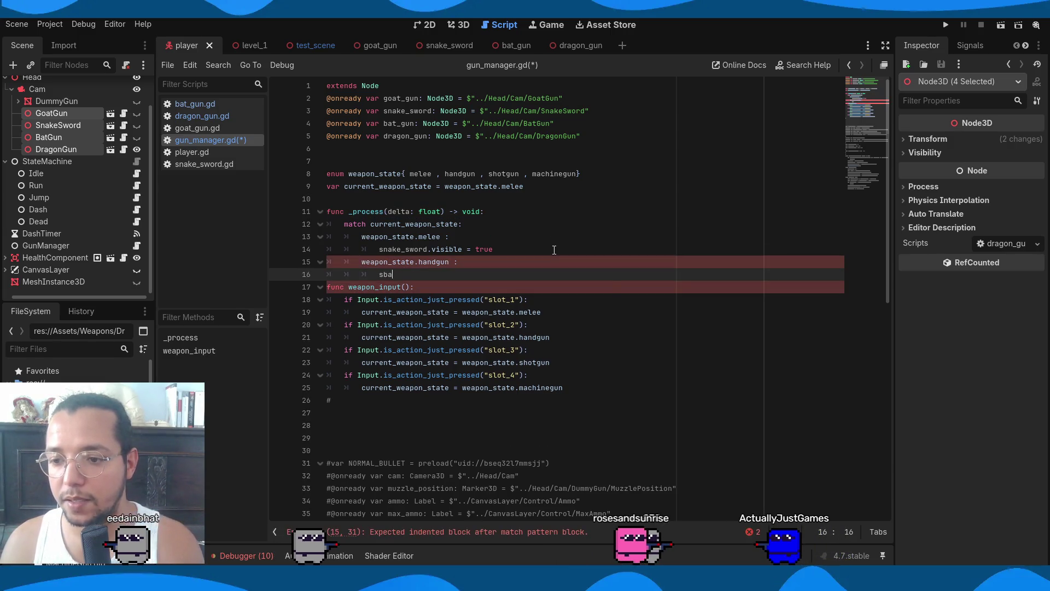
key("BackSpace")
key("BackSpace")
key("BackSpace")
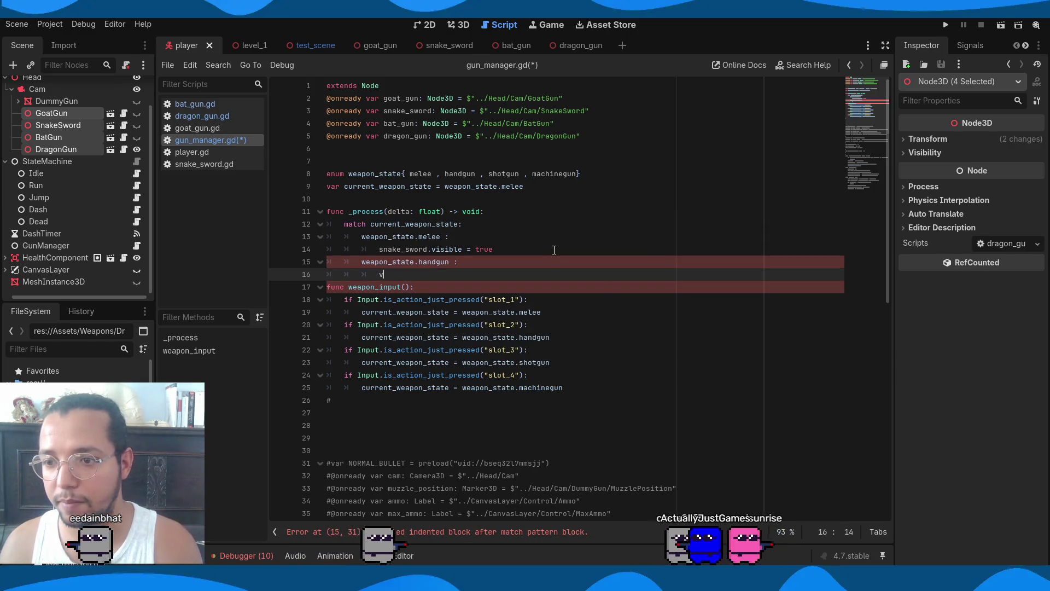
type("g")
key("BackSpace")
type("at_gun.")
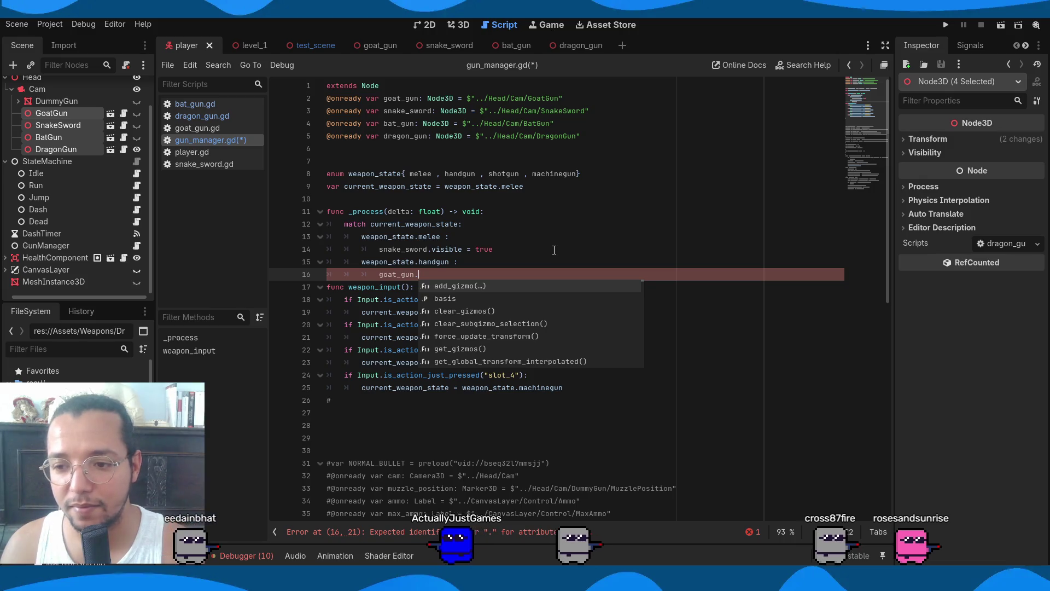
type("visible = tur")
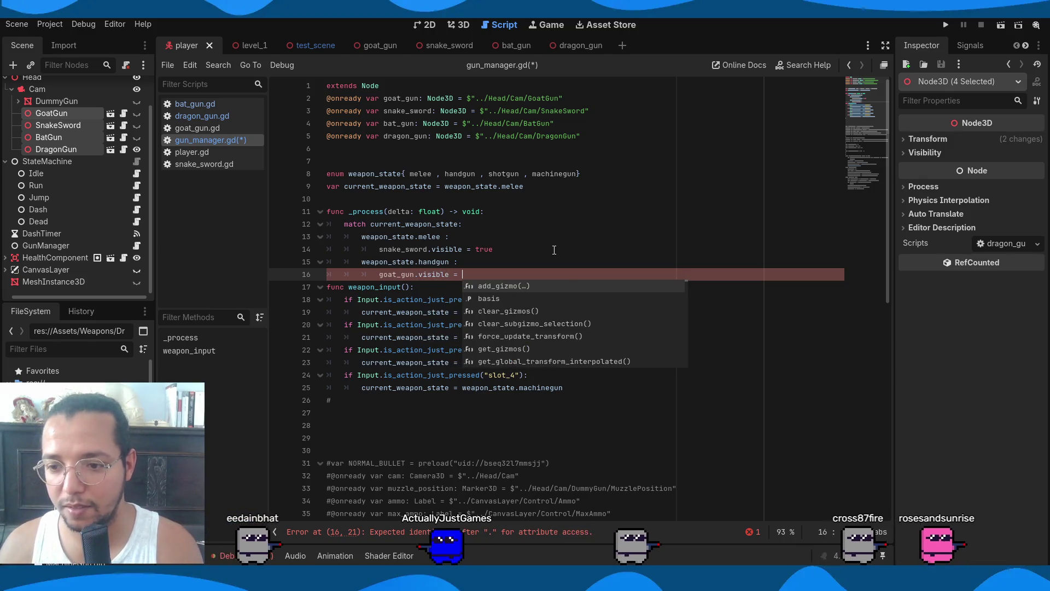
key("BackSpace")
key("BackSpace")
type("rue")
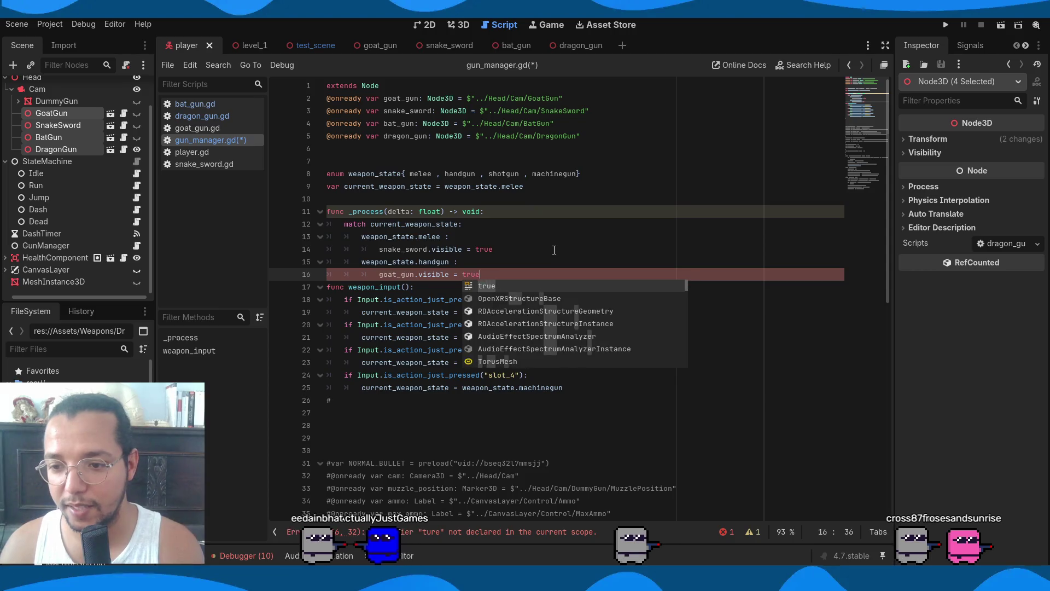
key("Return")
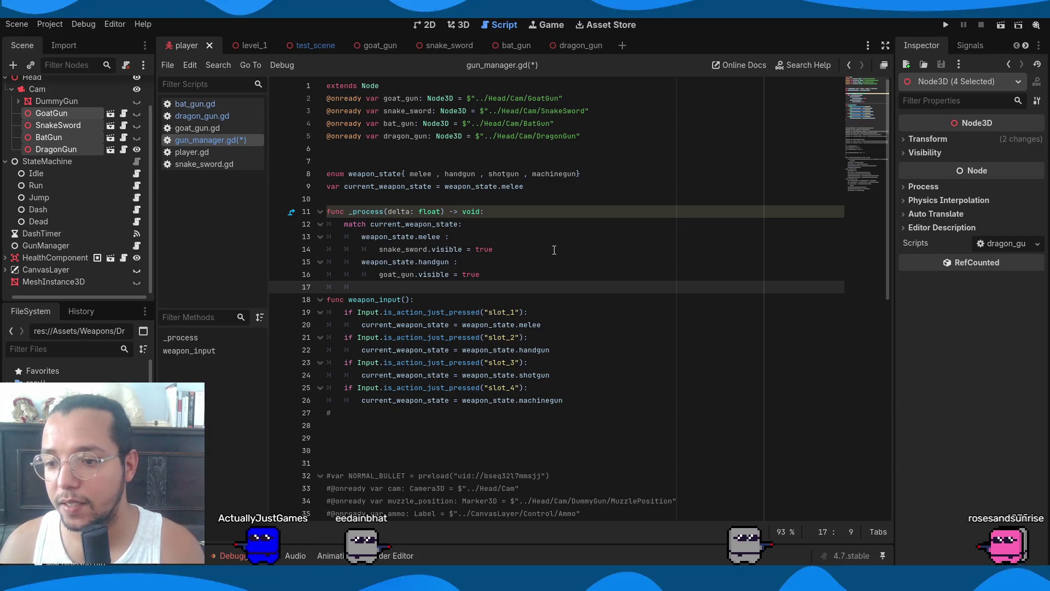
Add a weapon_state.shotgun branch that sets bat_gun.visible = true
type("weapon_state.")
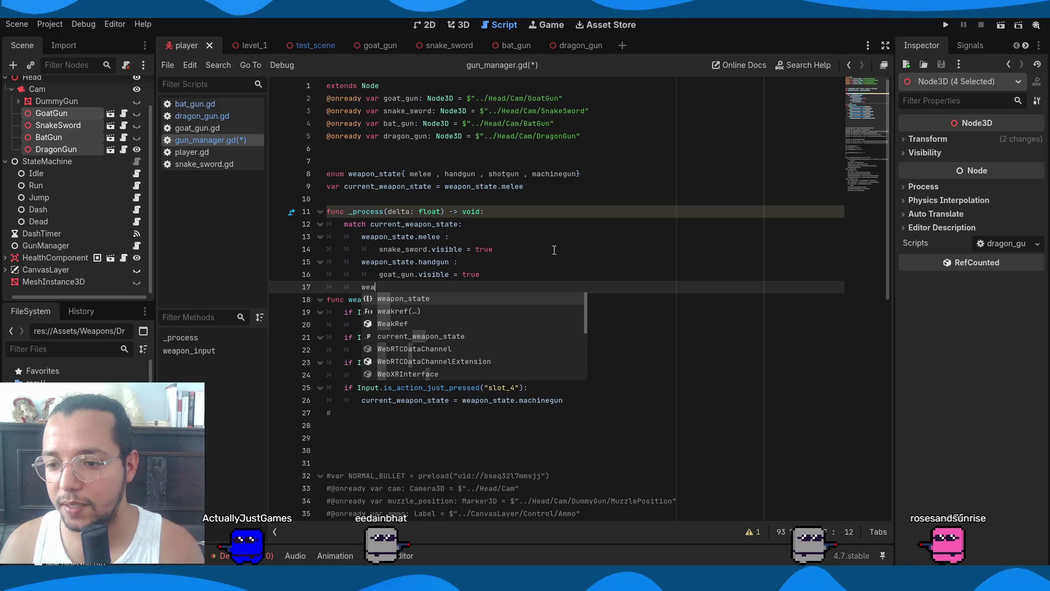
key("Escape")
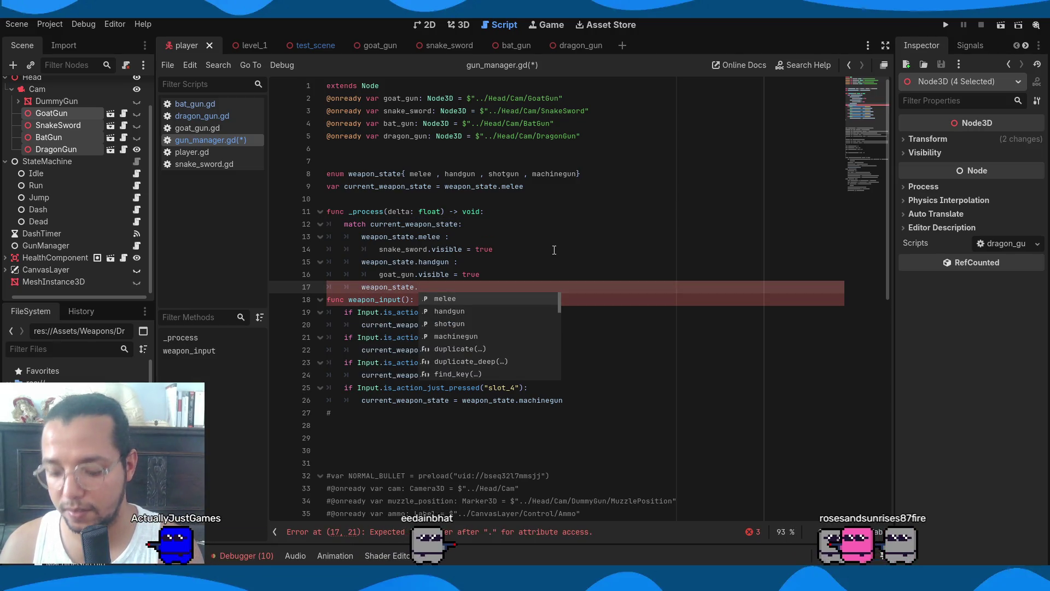
type("bat")
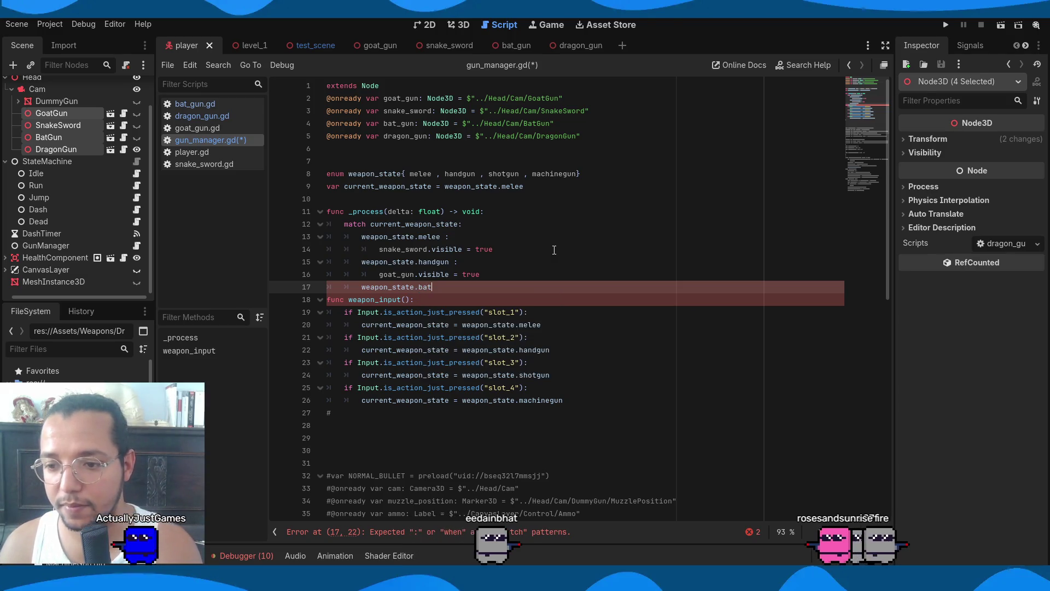
key("BackSpace")
key("BackSpace")
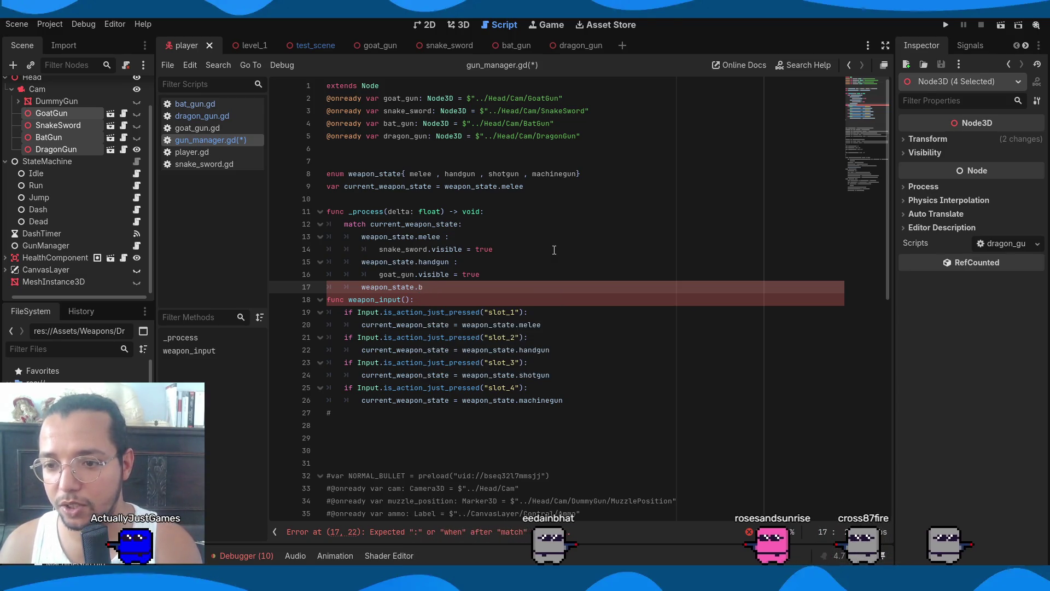
key("BackSpace")
type("shotgun :")
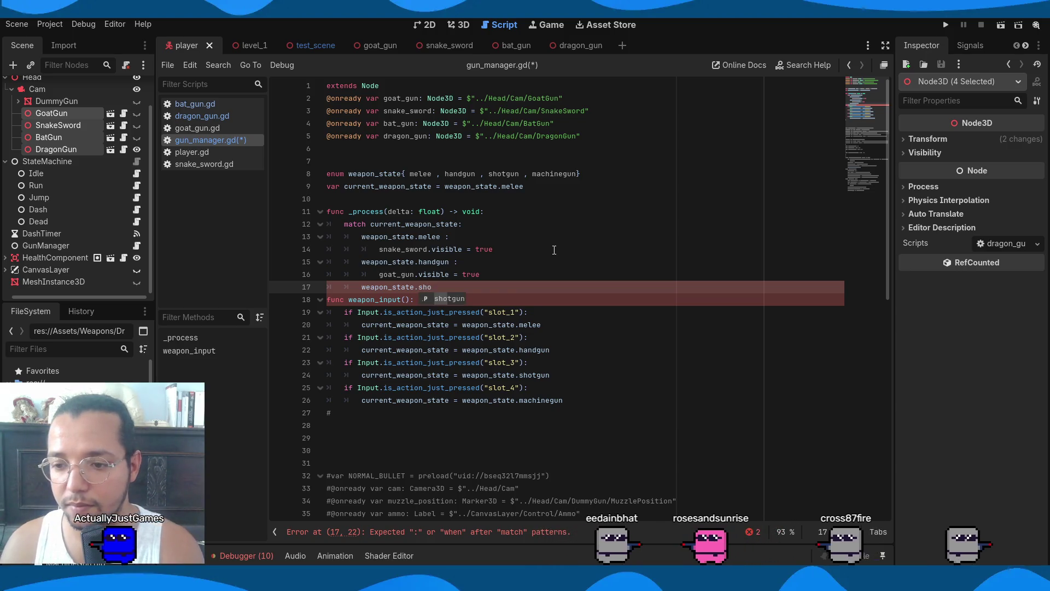
key("Return")
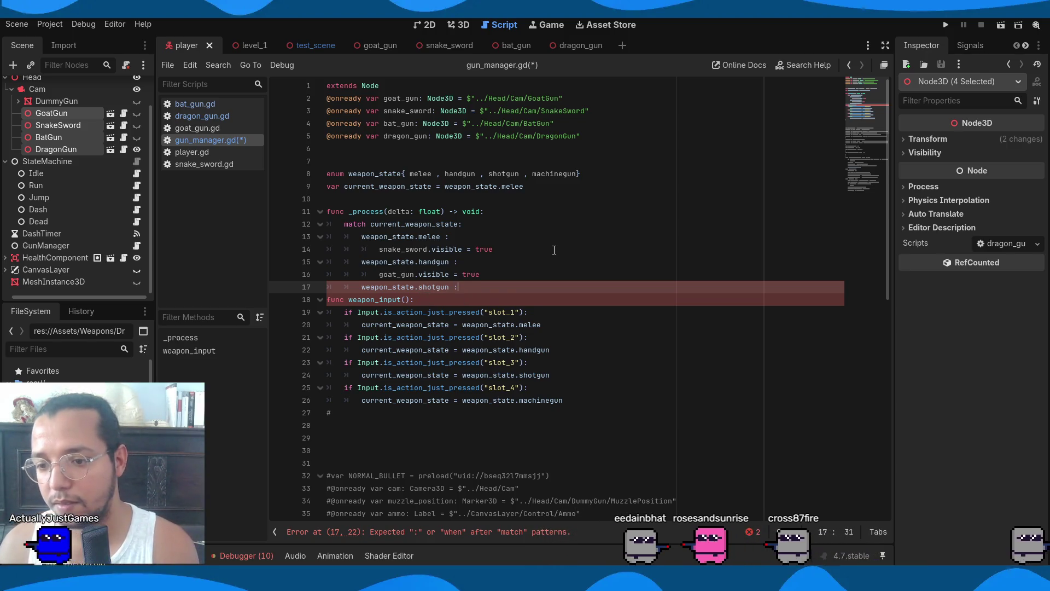
key("Return")
type("bat")
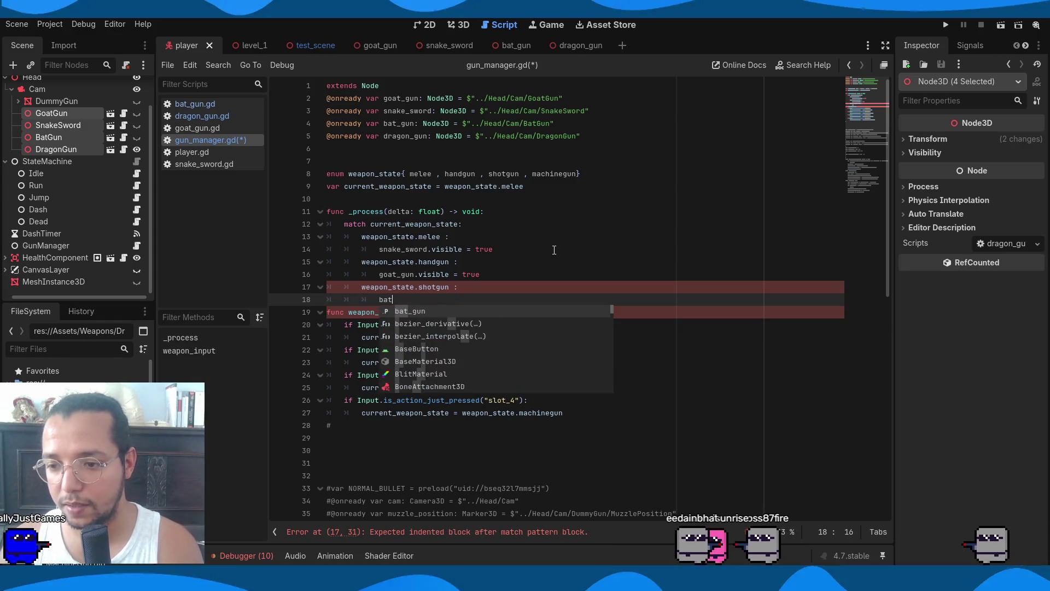
key("Return")
type(".")
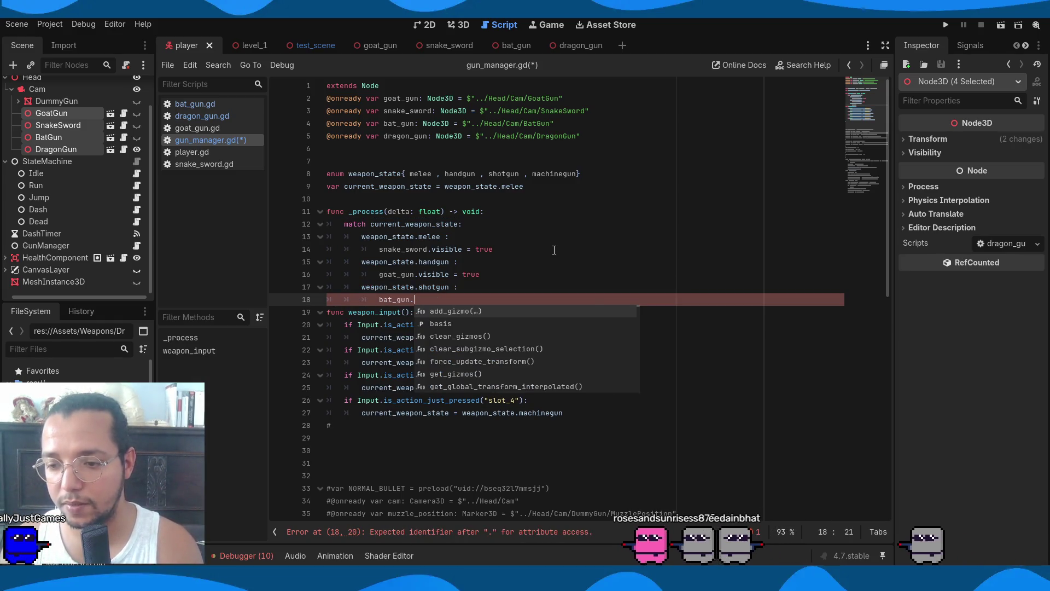
type("visible = tru")
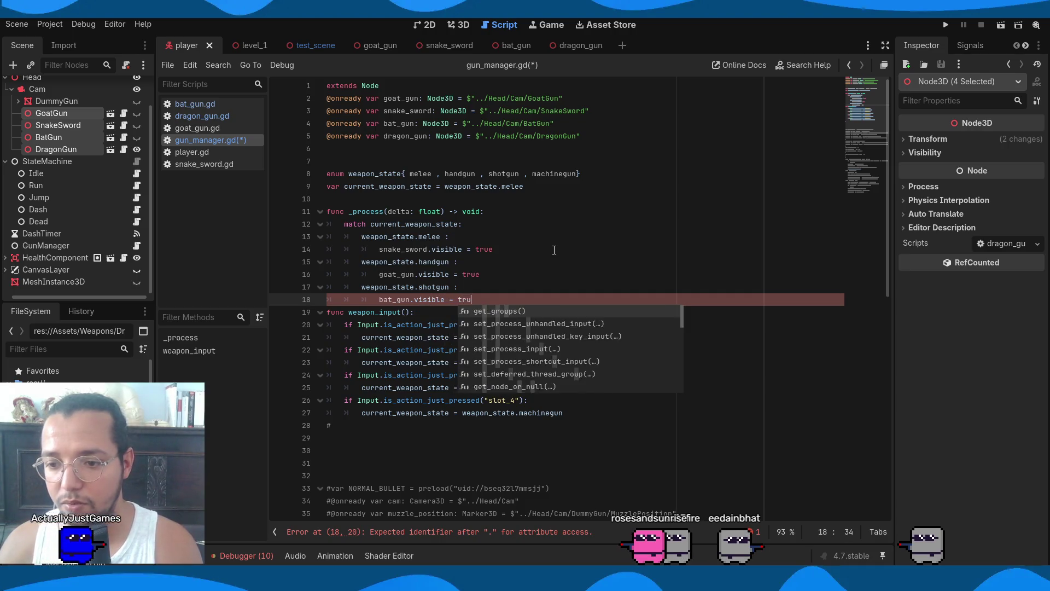
type("e")
key("Return")
Add a weapon_state.machinegun branch setting dragon_gun.visible = true, and save the script
key("BackSpace")
type("wea")
key("Return")
type(".")
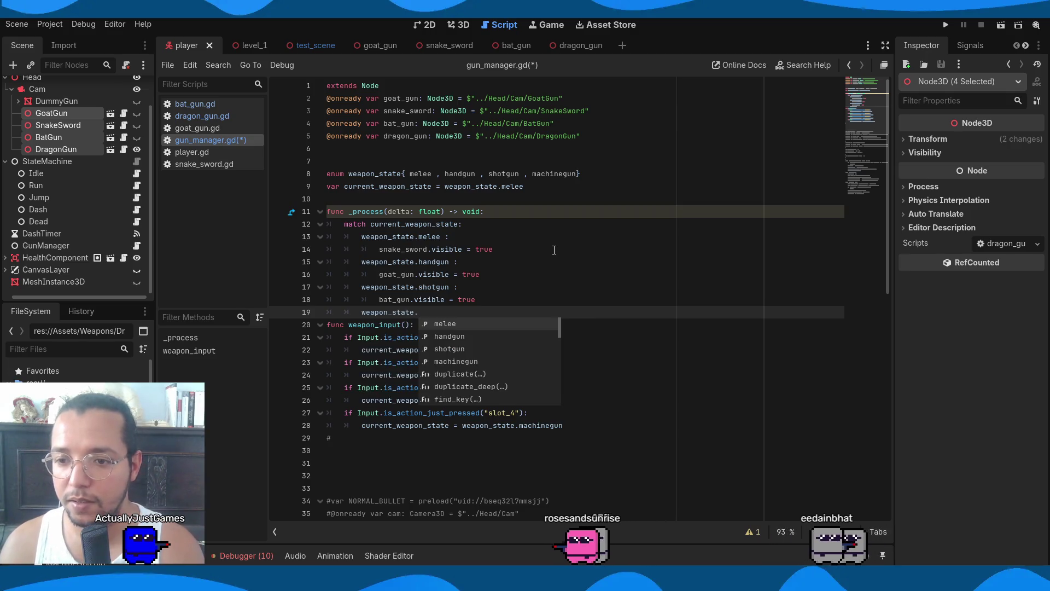
type("machinegun:")
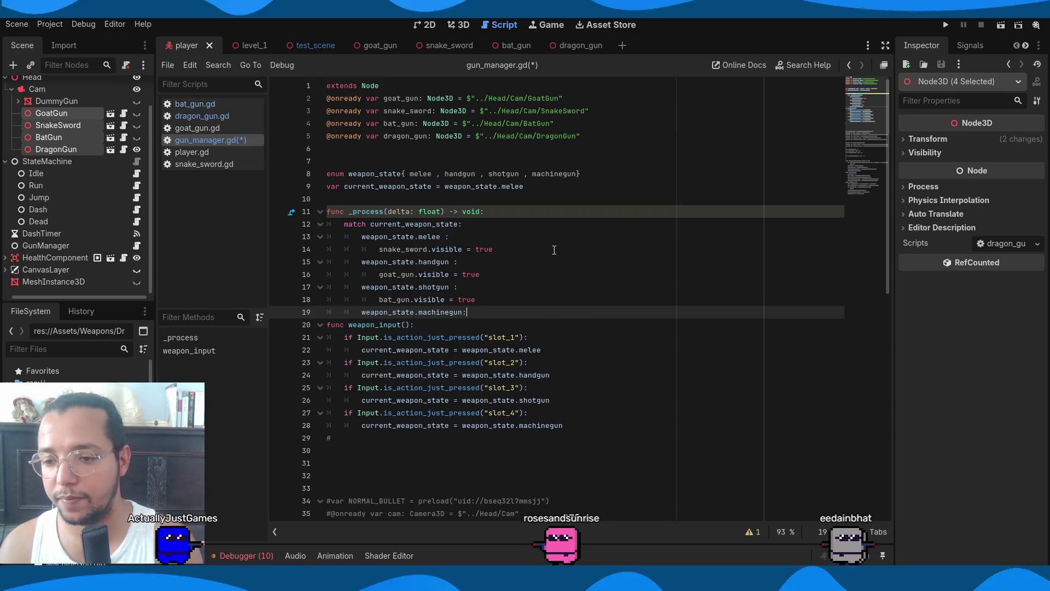
key("Return")
type("dr")
type("ago")
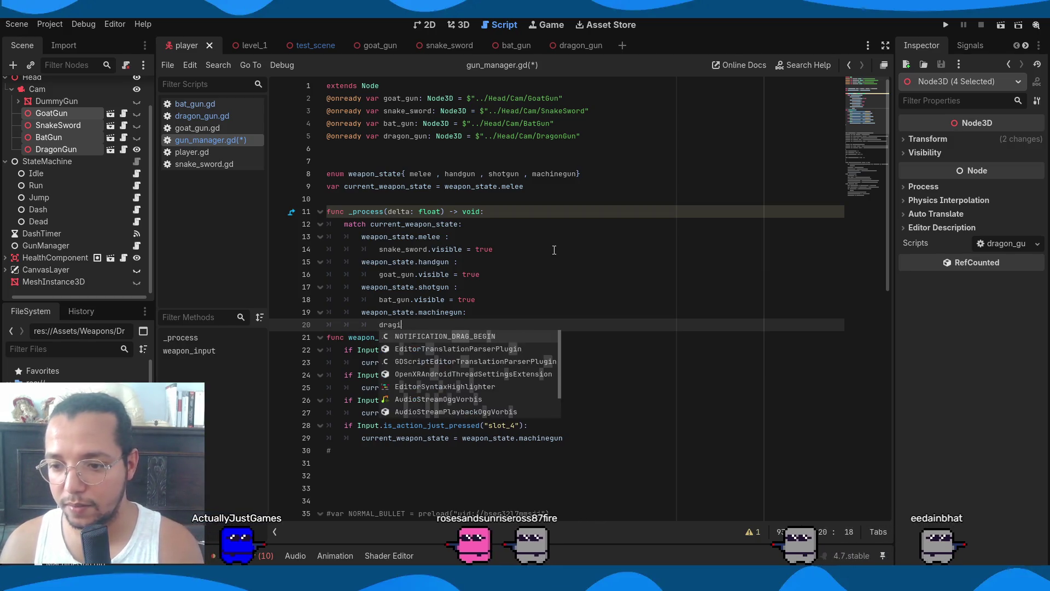
key("Return")
type(".visi")
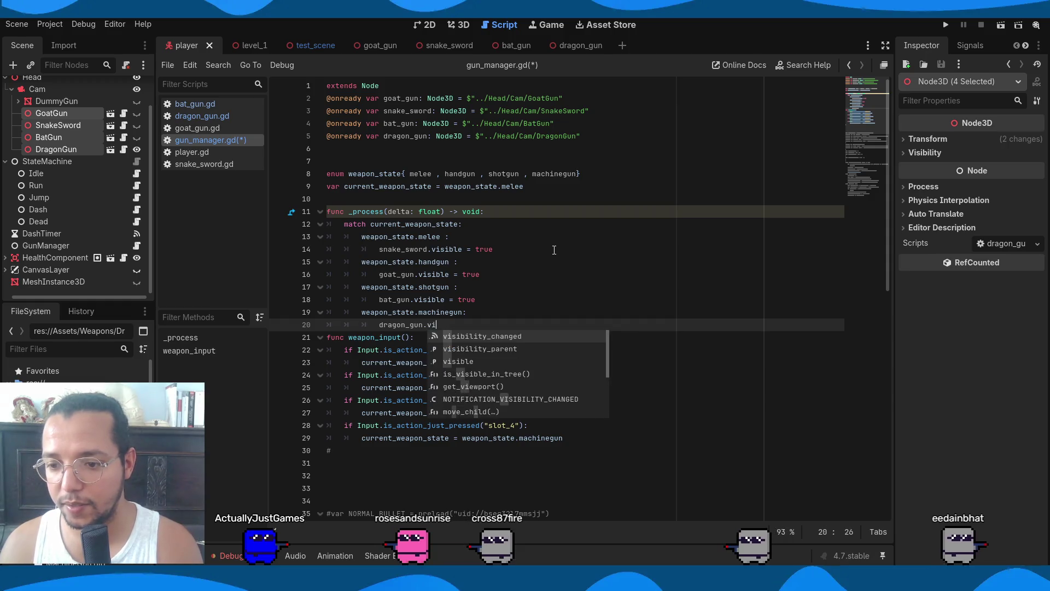
type("ble ")
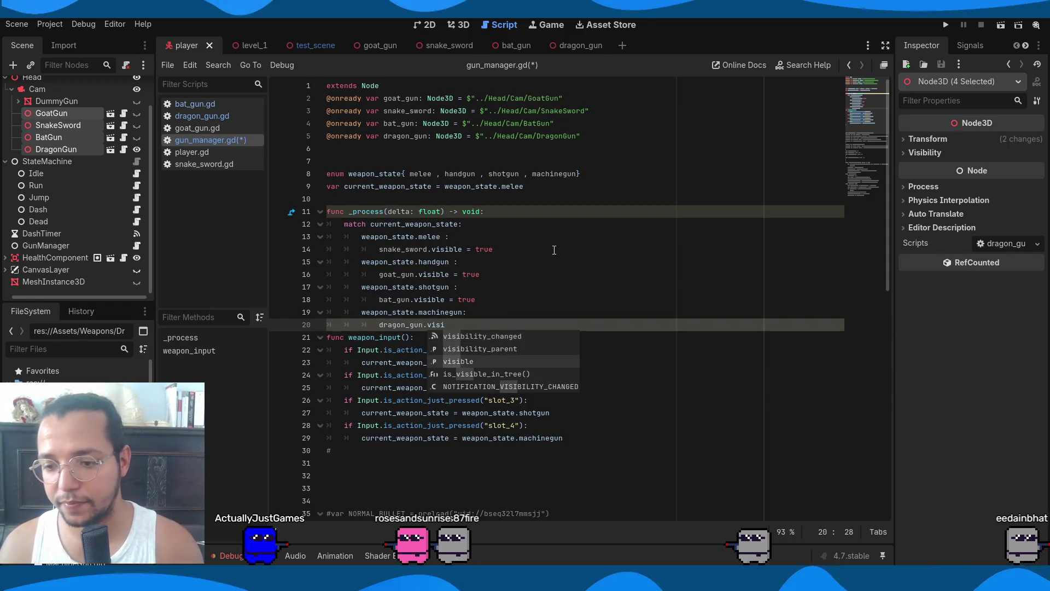
type("= true")
key("ctrl+s")
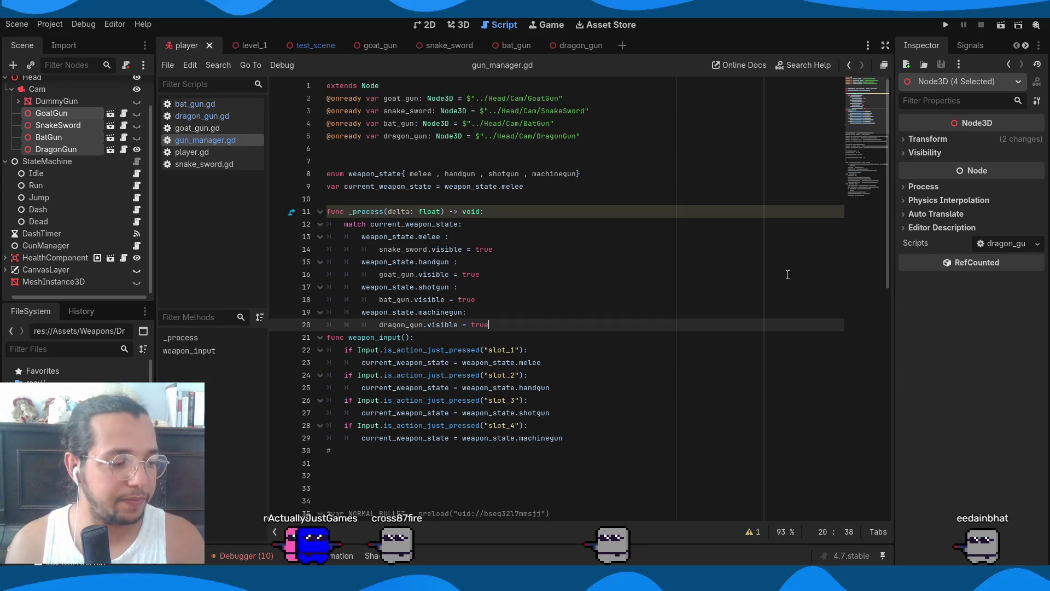
Add an empty func _ready() -> void: just above _process
left_click(532, 304)
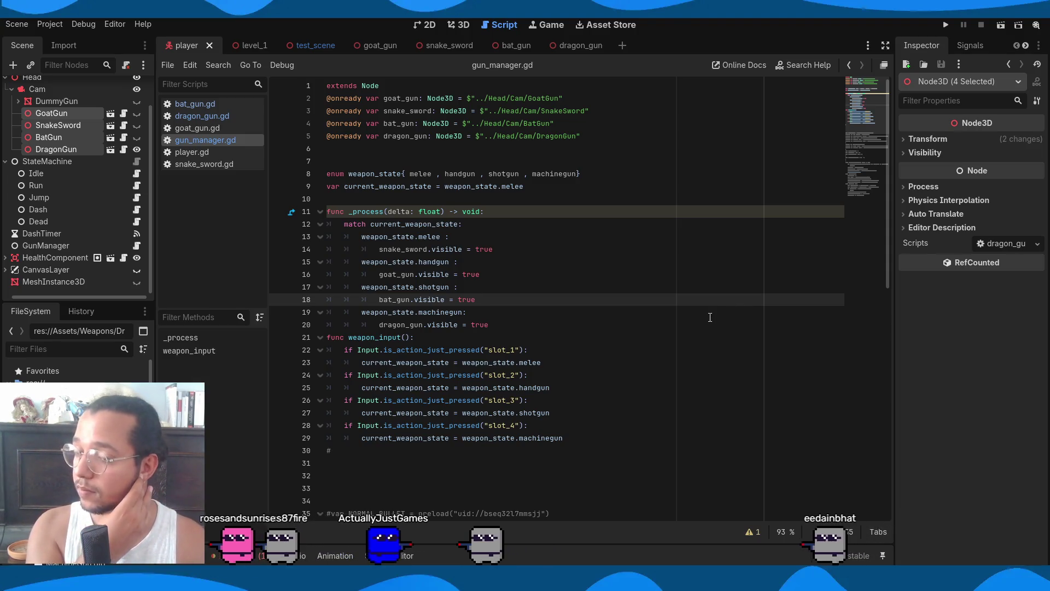
left_click(439, 162)
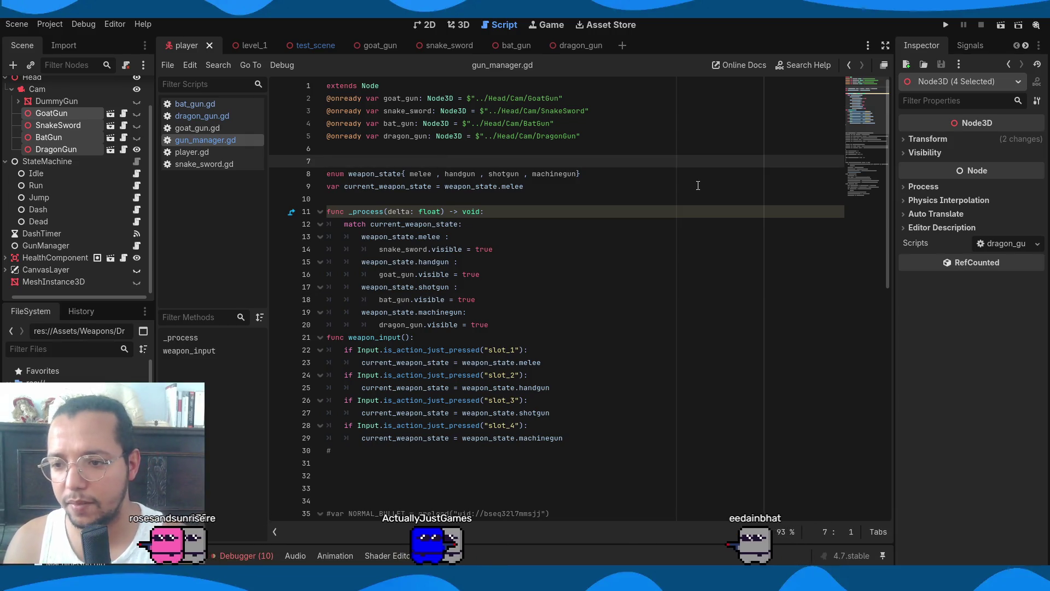
key("Down")
key("Down")
key("Down")
key("Return")
type("f")
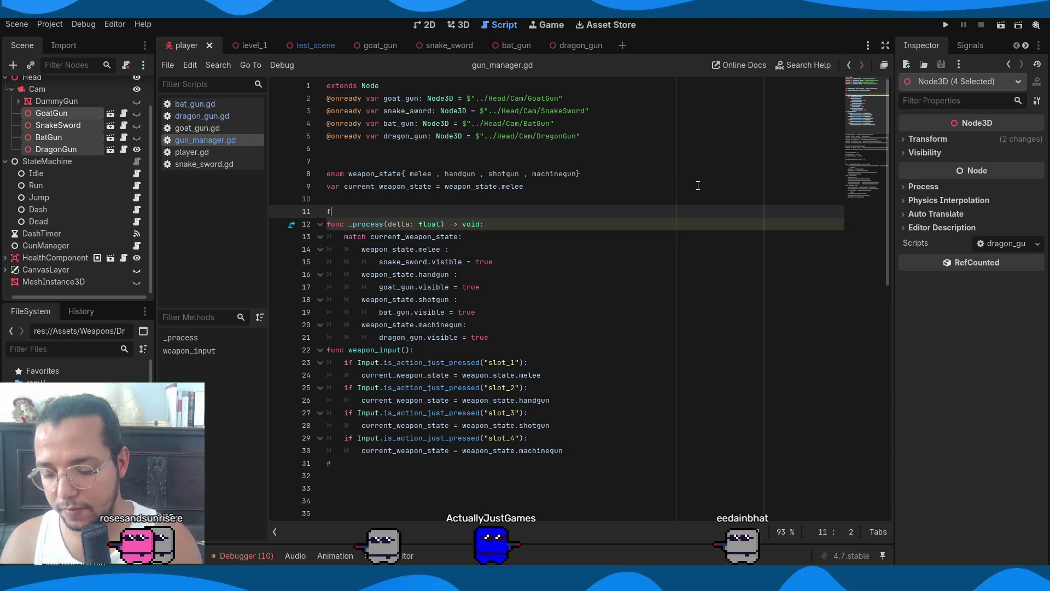
type("unc _r")
key("Return")
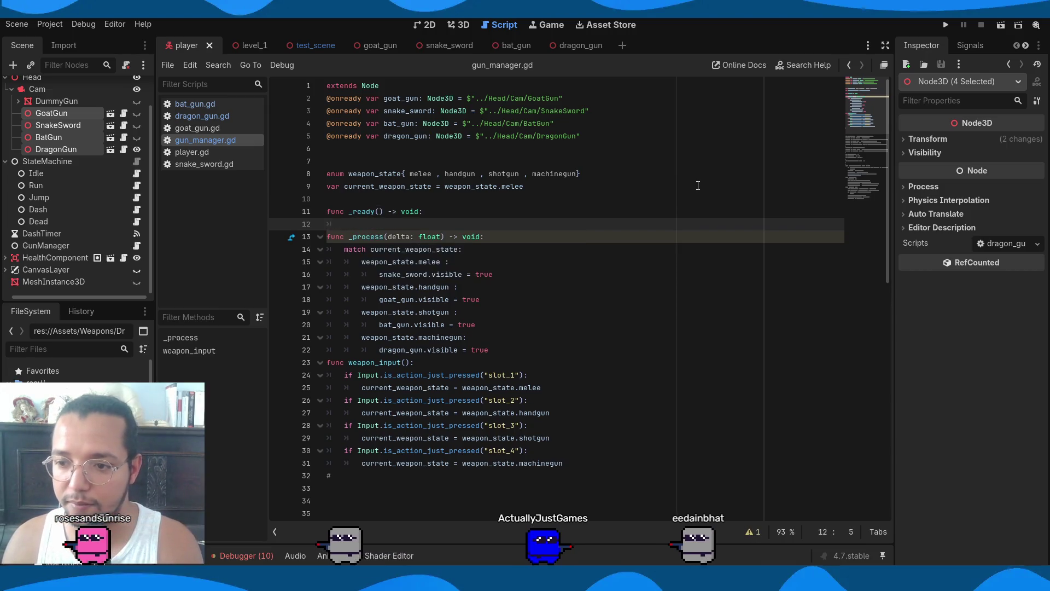
Declare var gunArray : Array above the _ready function
left_click(469, 201)
type("var gu")
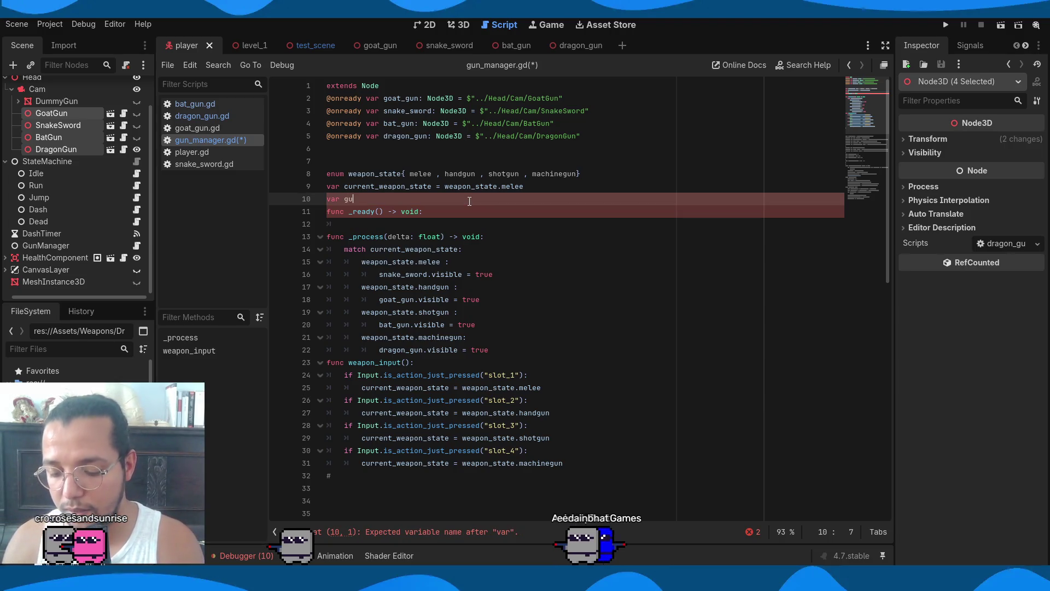
type("nArray")
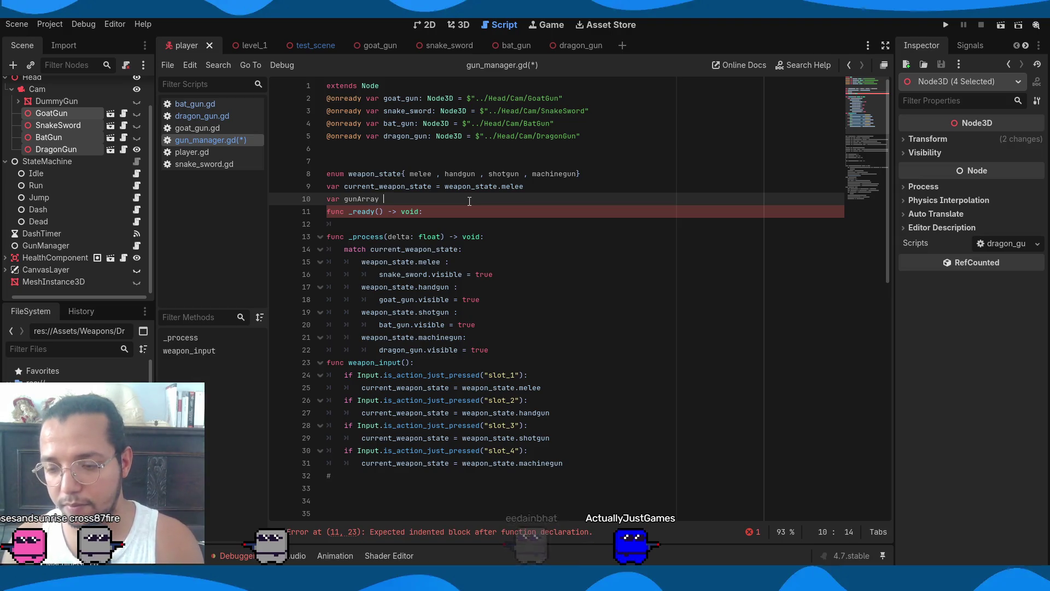
type("Art")
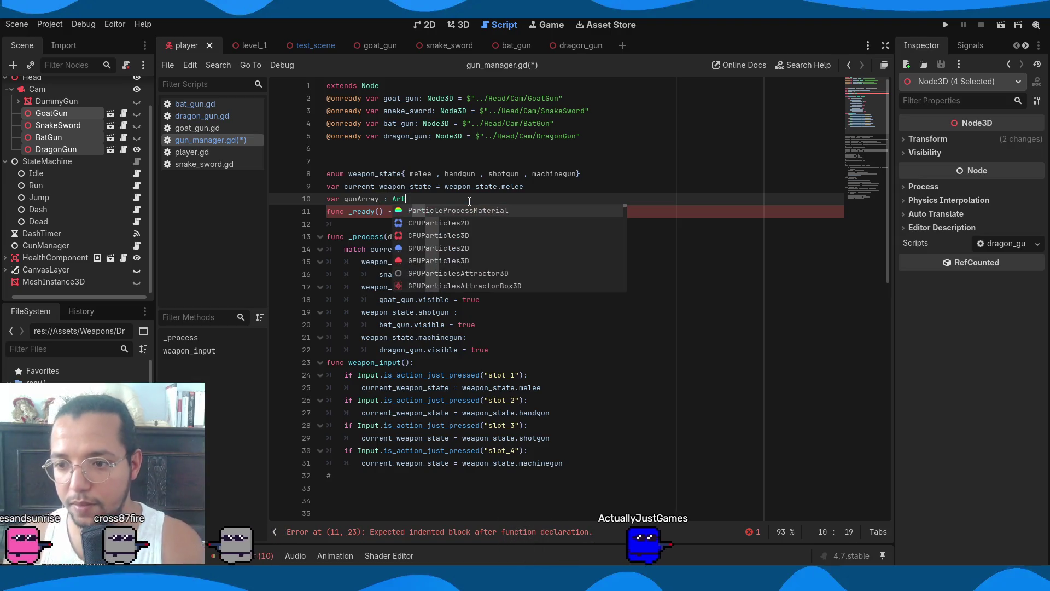
key("BackSpace")
type("ray")
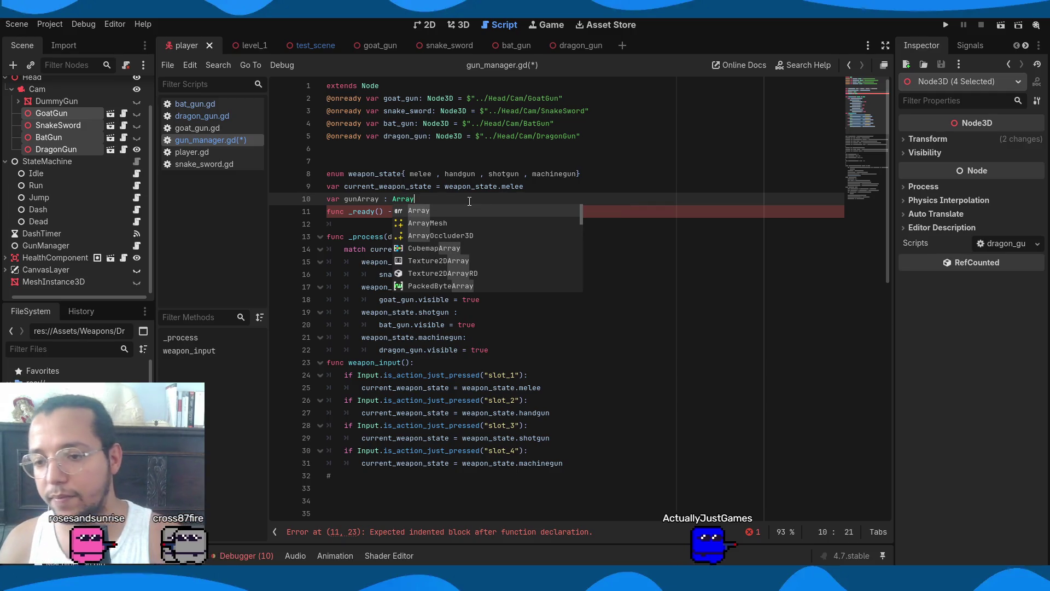
key("BackSpace")
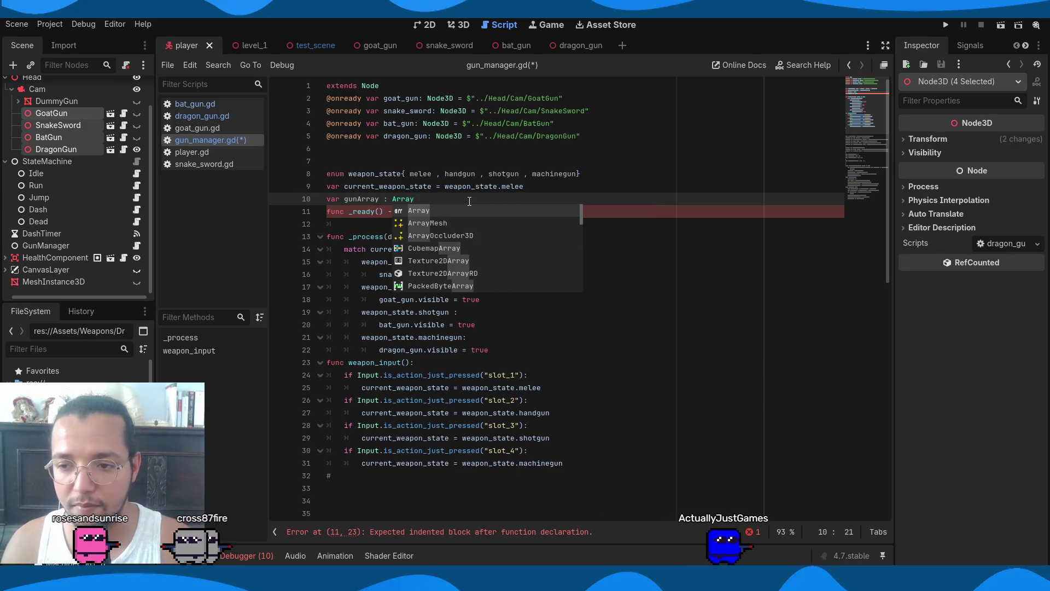
key("Escape")
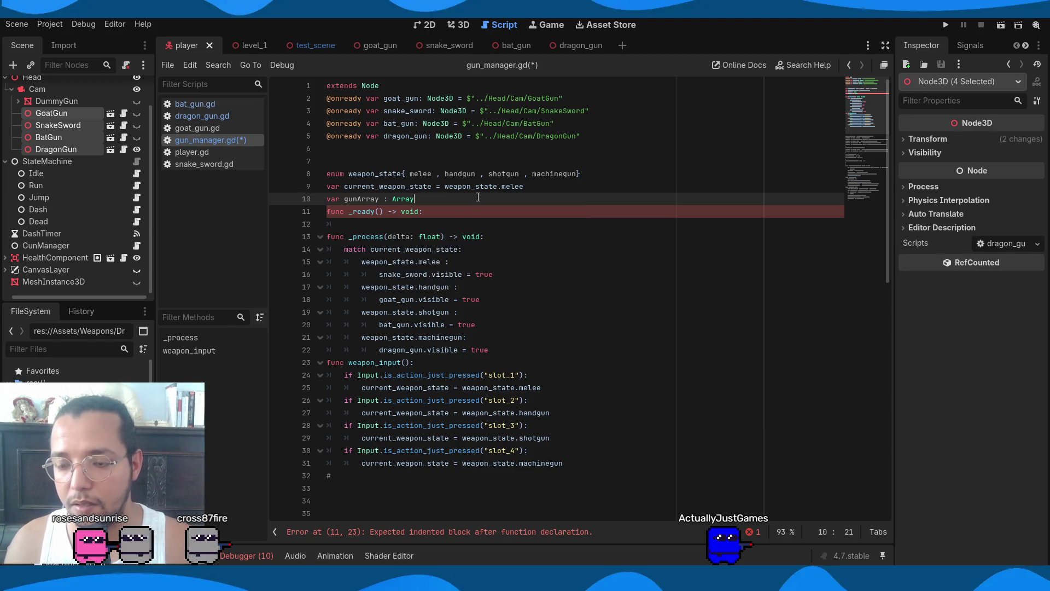
Write gunArray.append(goat_gun, snake_sword, bat_gun, dragon_gun) inside _ready
left_click(463, 221)
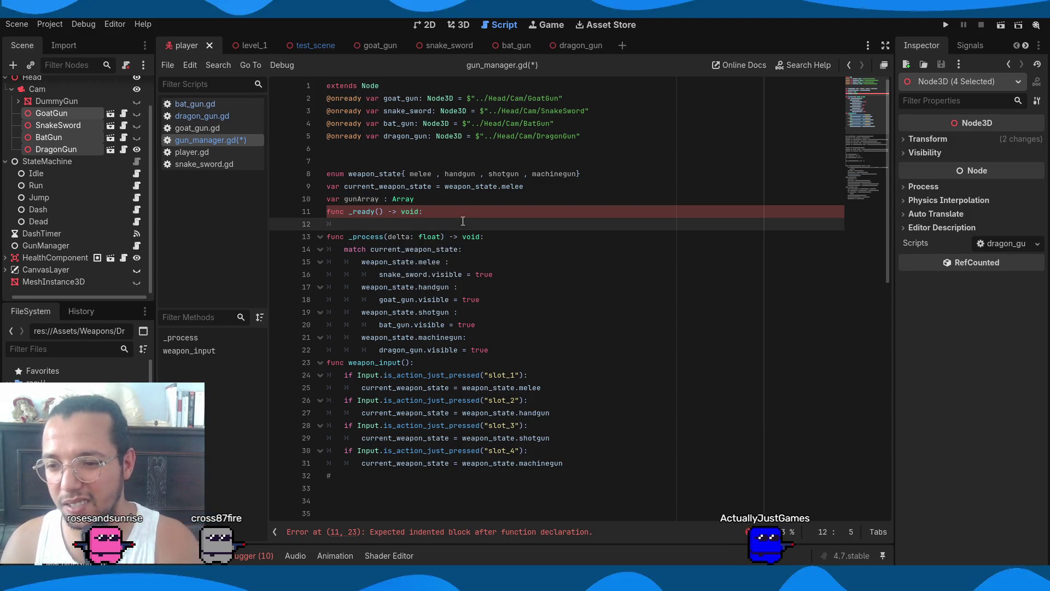
type("gunArray.ap")
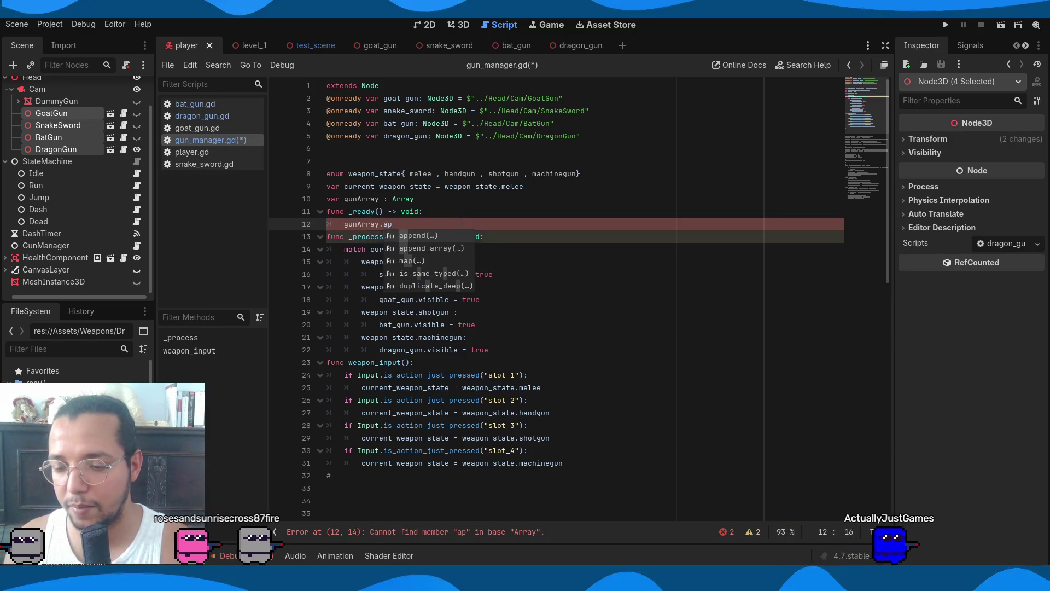
key("Return")
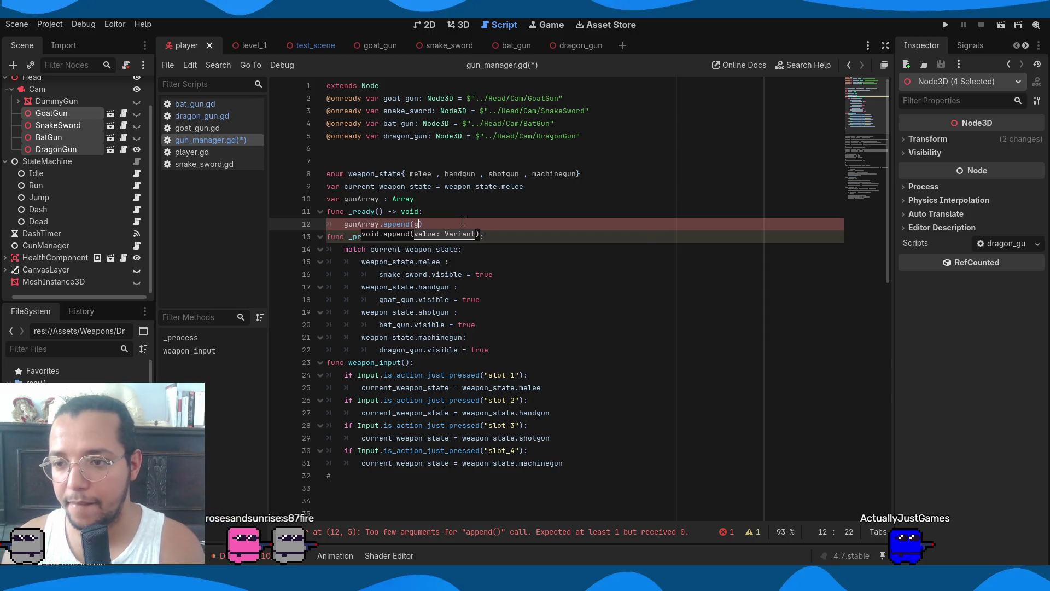
key("Return")
type("sna")
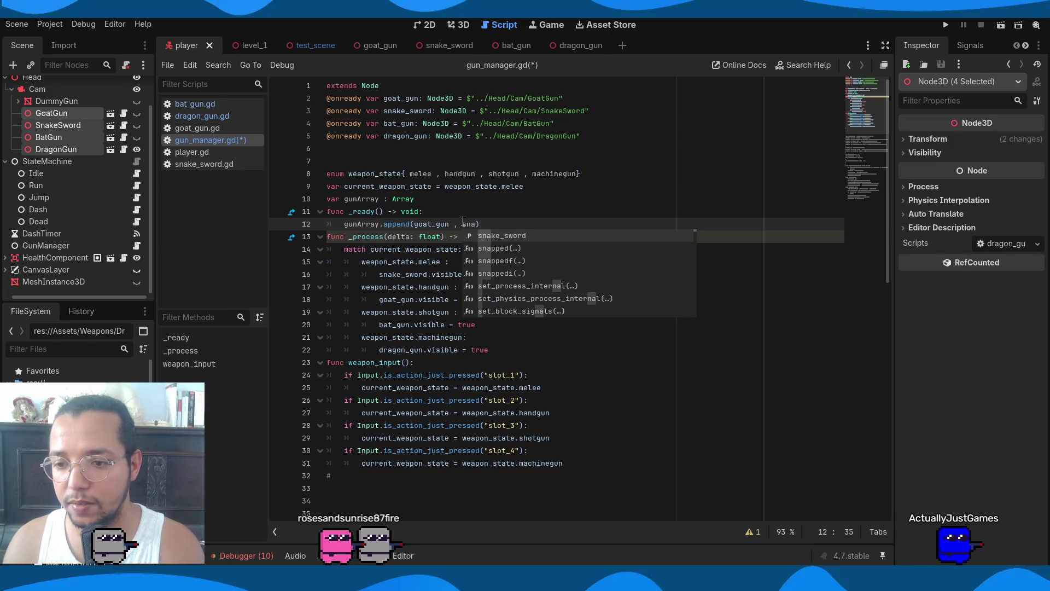
key("Return")
type(".")
key("BackSpace")
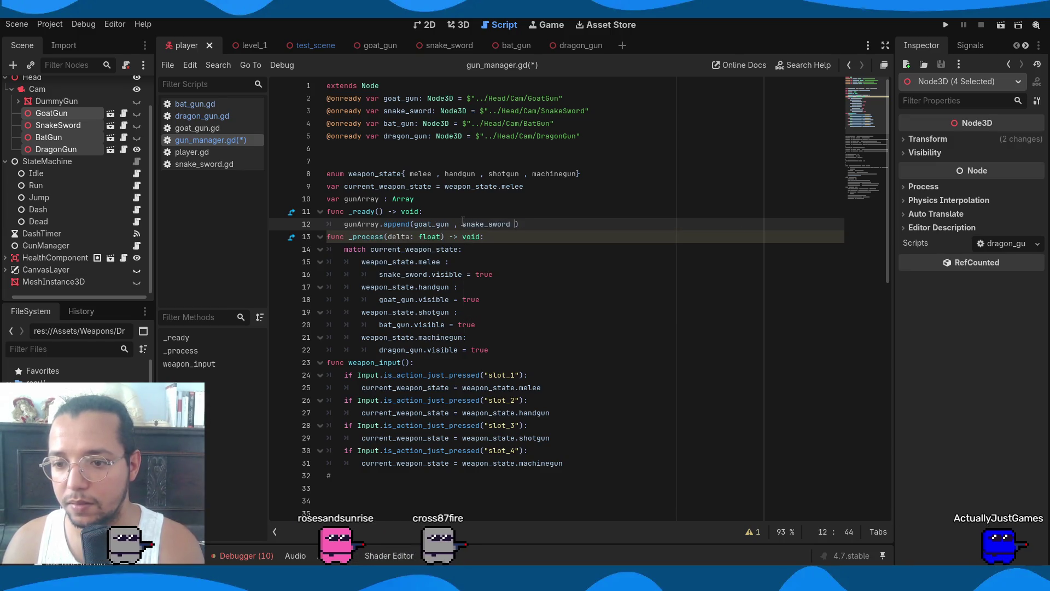
type(",")
key("BackSpace")
key("BackSpace")
type("ba")
key("Return")
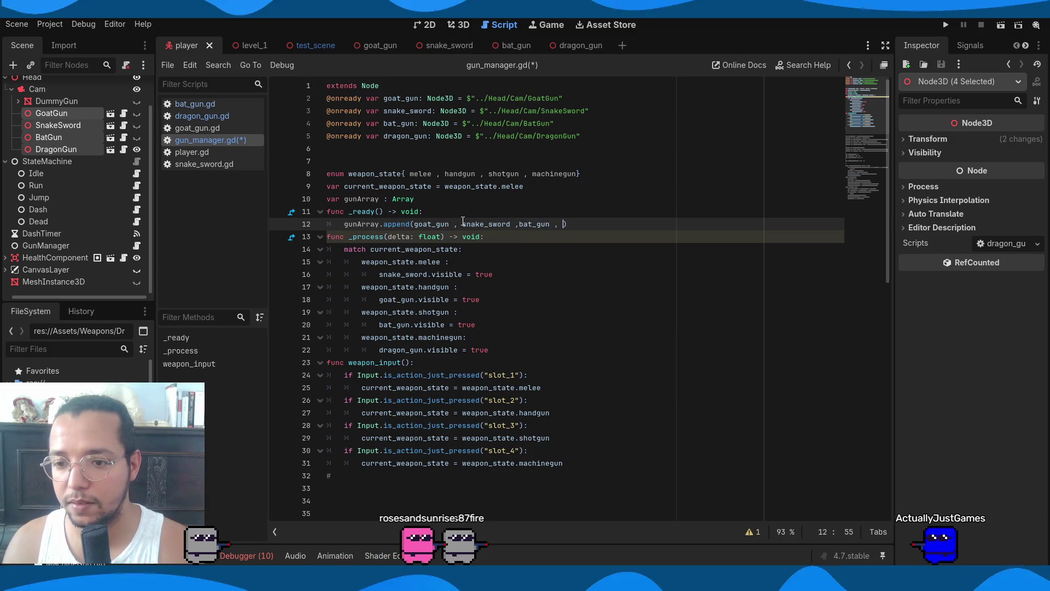
type(", dra")
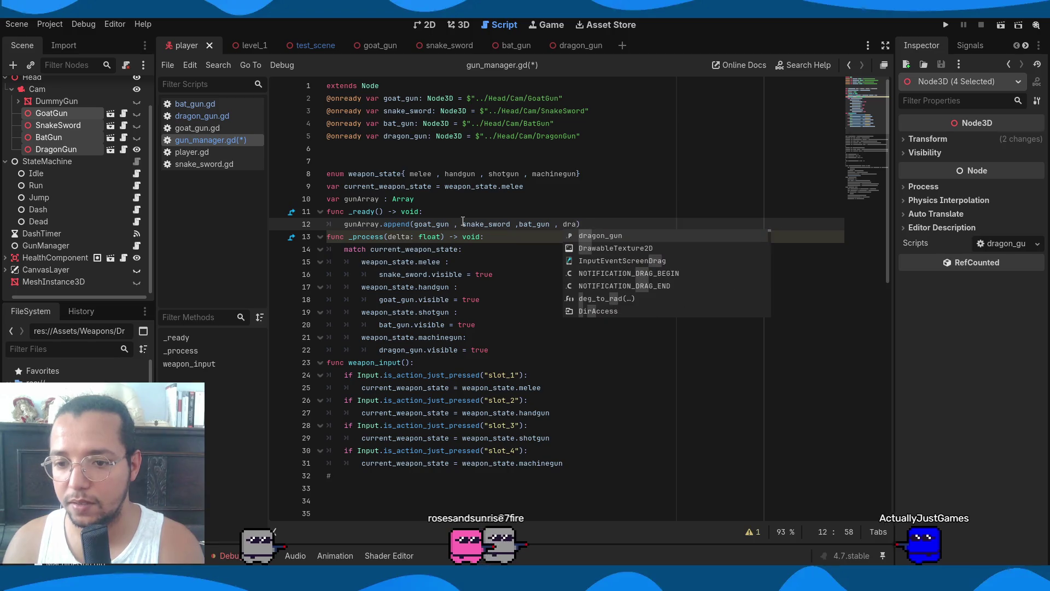
key("Return")
left_click(509, 217)
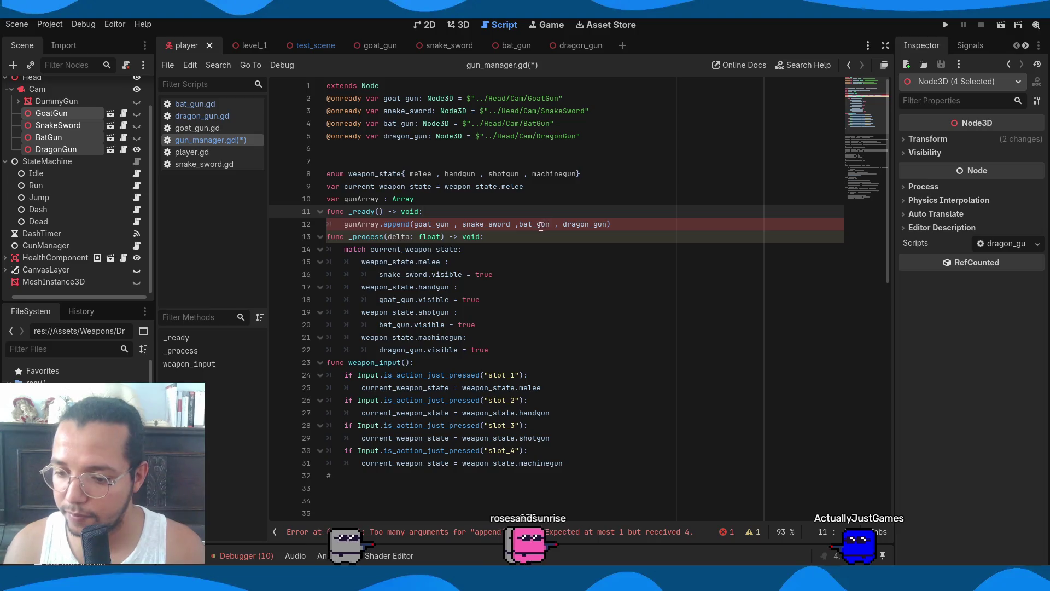
left_click(607, 223)
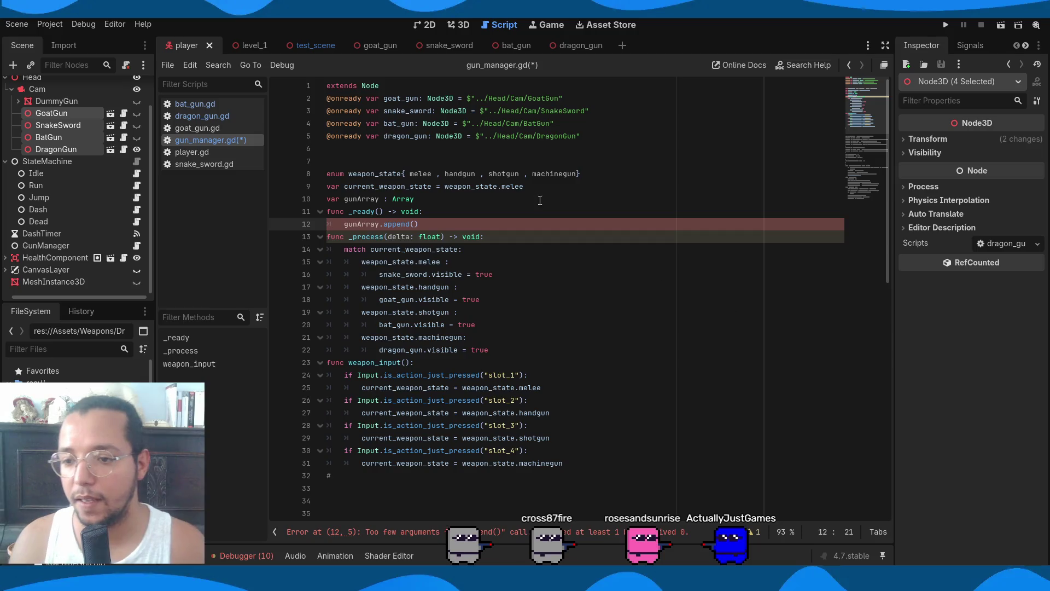
left_click(490, 204)
key("ctrl+space")
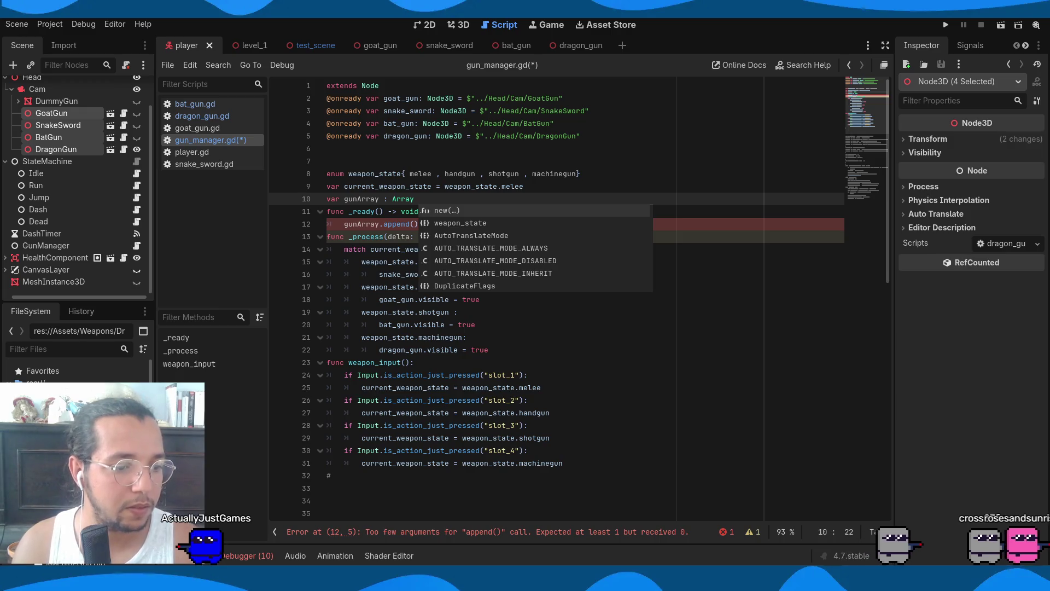
key("Escape")
mouse_move(651, 161)
left_mouse_down()
mouse_move(601, 137)
mouse_move(327, 99)
left_mouse_up()
key("ctrl+k")
left_click(518, 220)
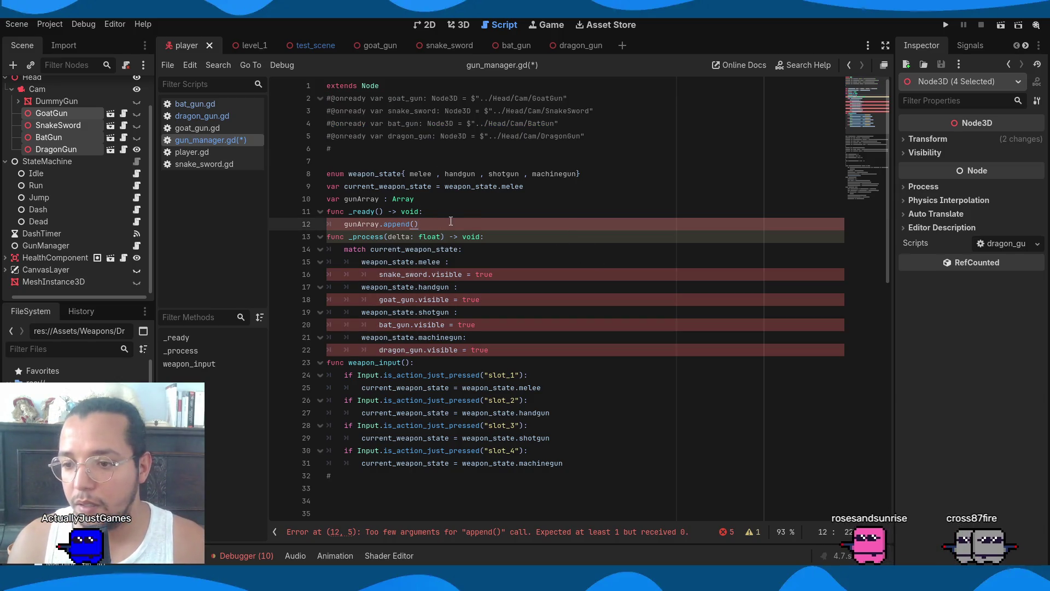
key("BackSpace")
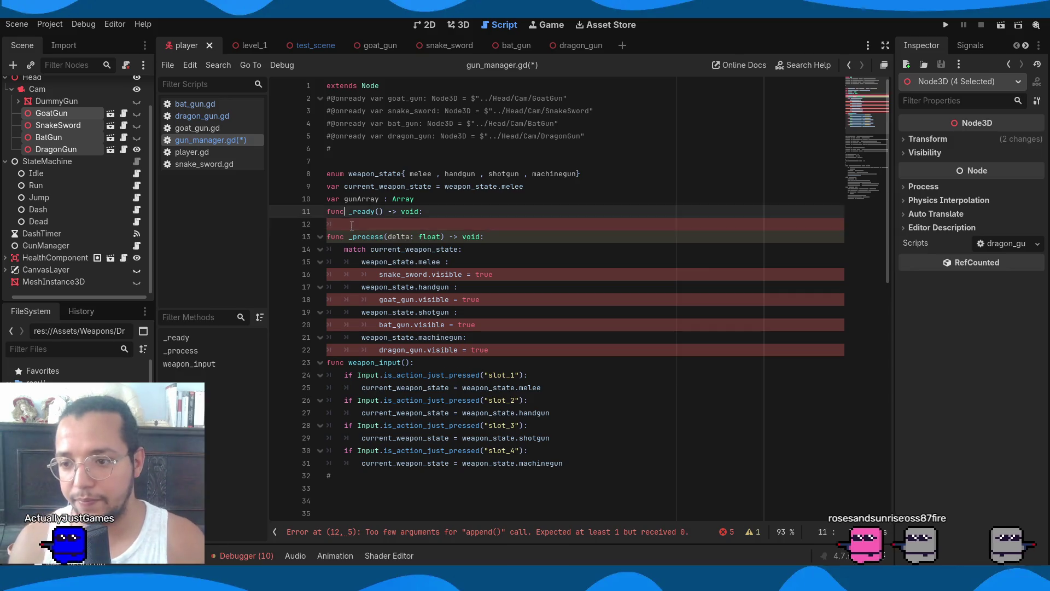
key("Up")
key("Up")
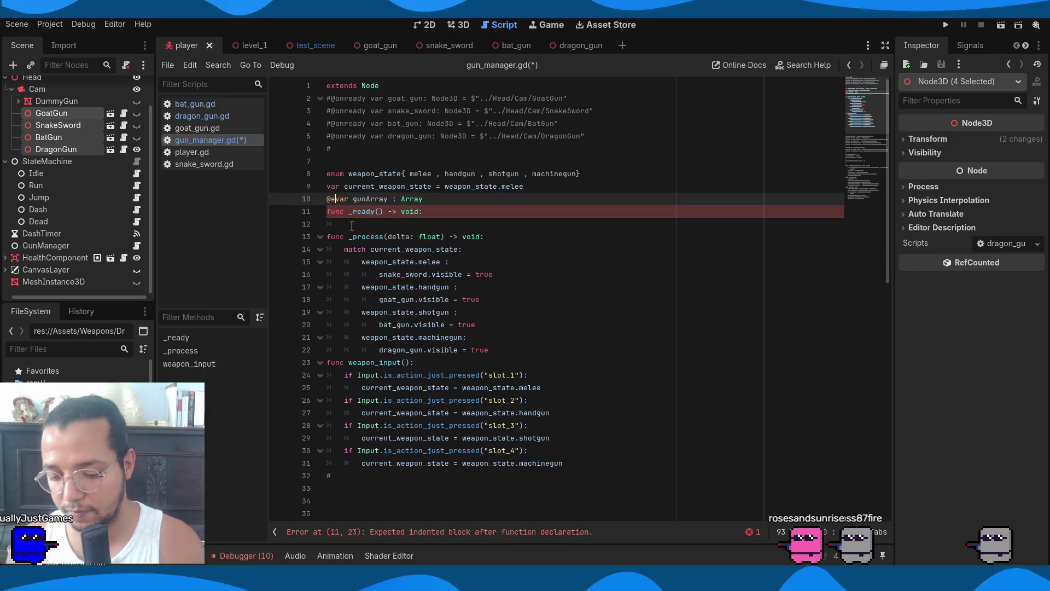
type("xport")
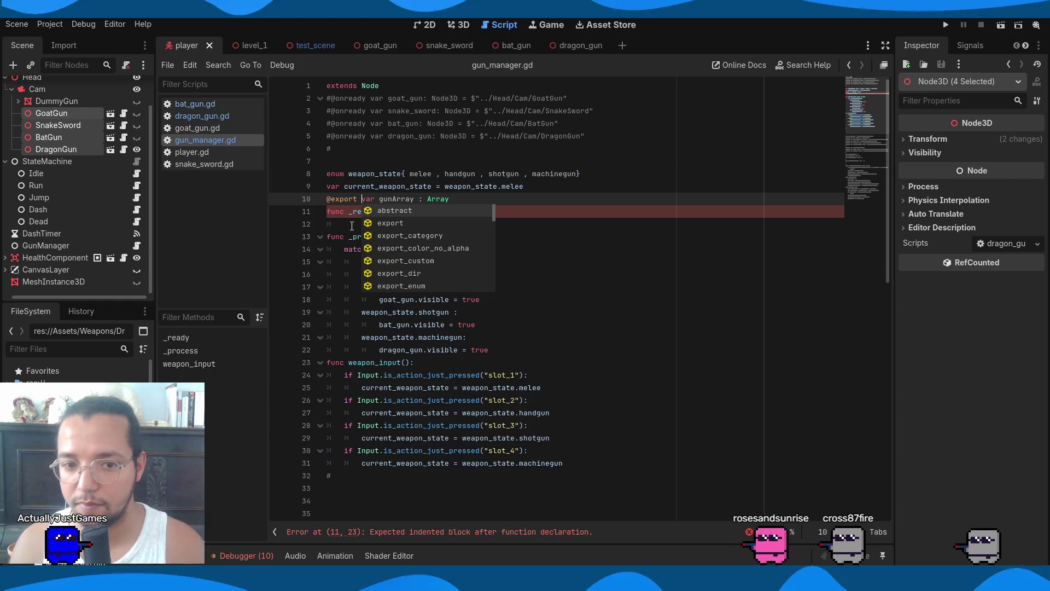
left_click(73, 250)
left_click(588, 198)
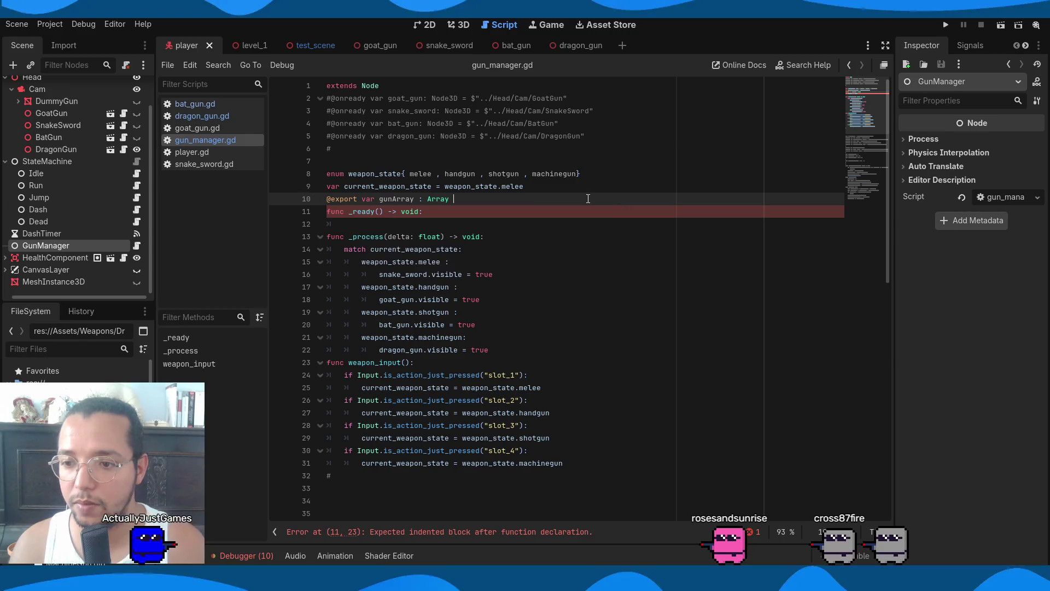
Reselect the GunManager node and comment out the func _ready line
left_click(53, 234)
left_click(74, 246)
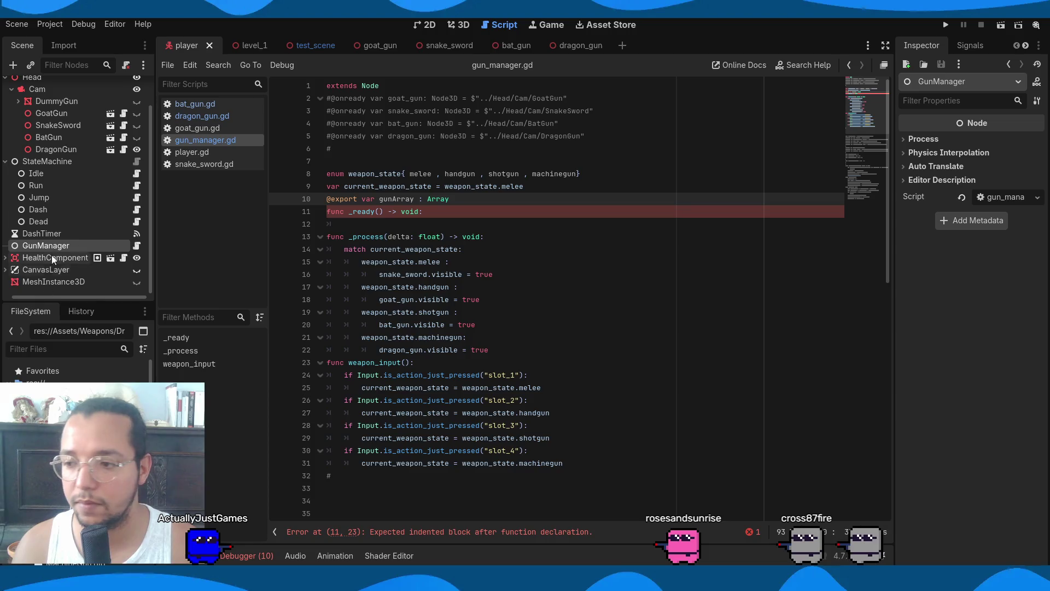
left_click(71, 235)
left_click(65, 246)
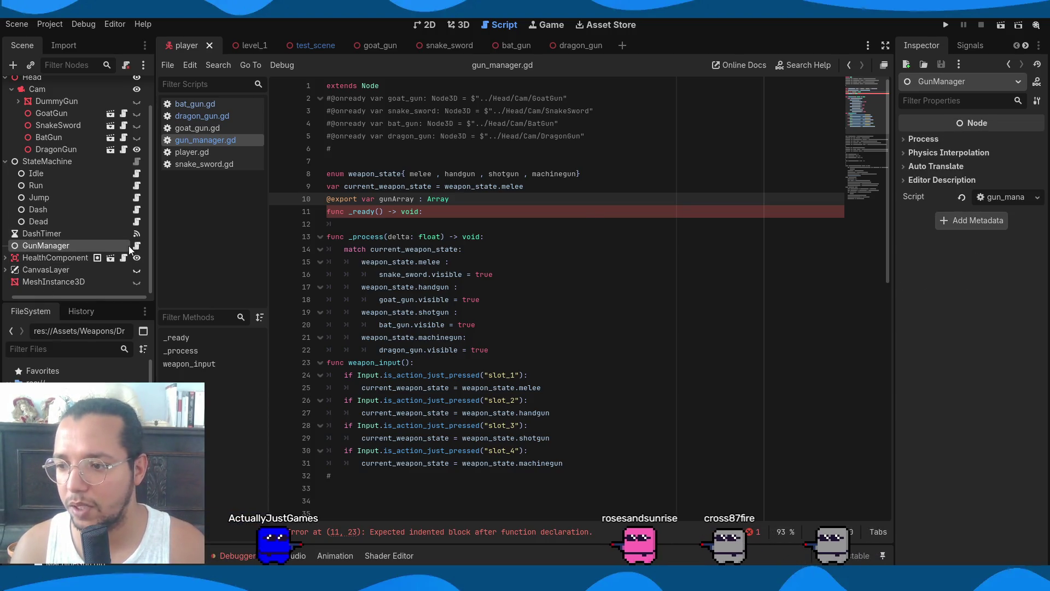
left_click(468, 206)
key("ctrl+k")
Replace the gun names in the match branches with gunArray[0] through gunArray[3] and save
left_click(427, 274)
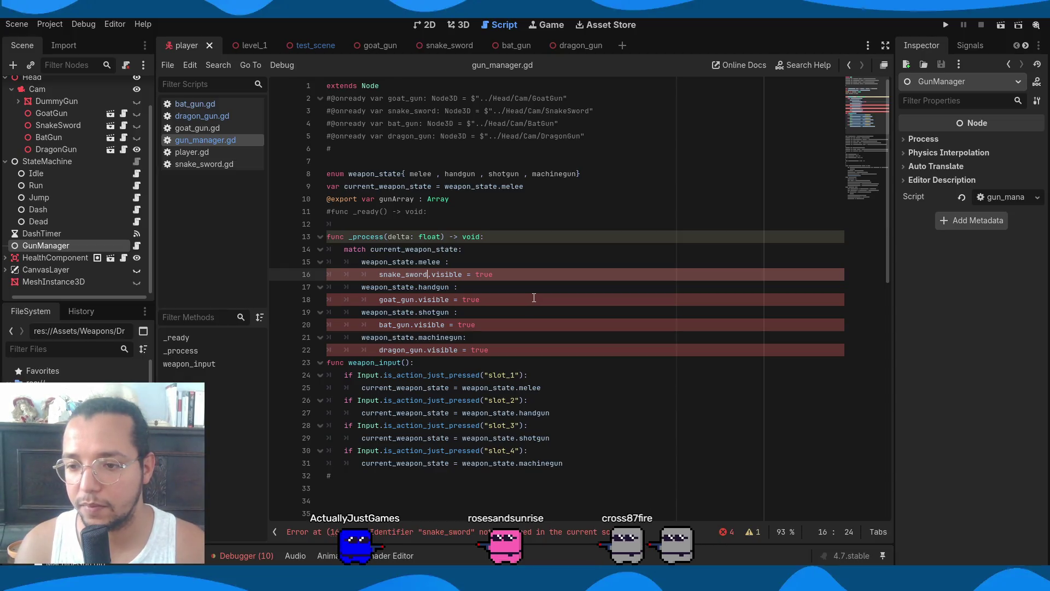
key("Home")
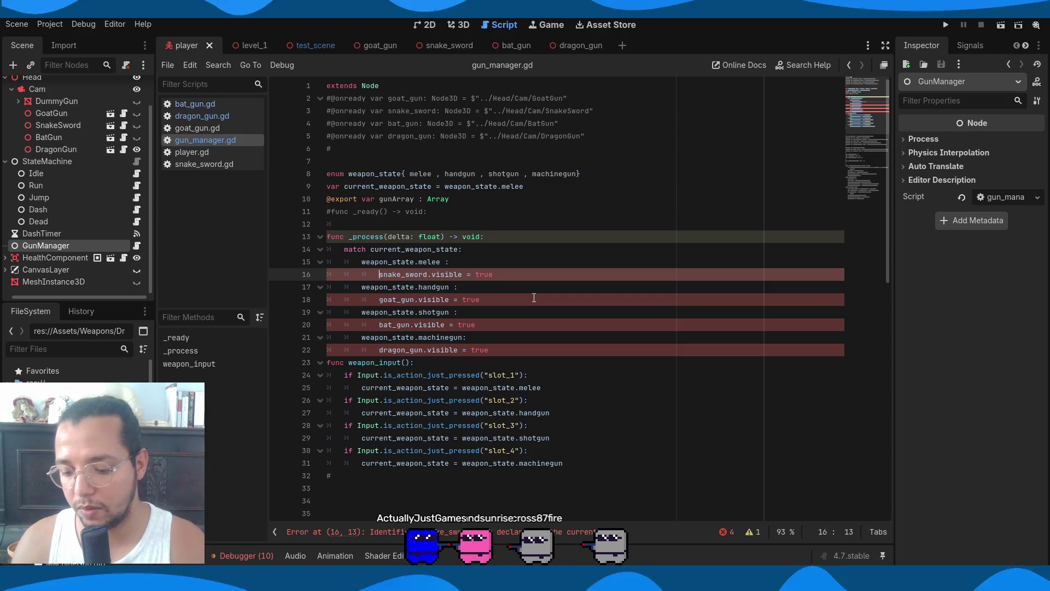
type("gun")
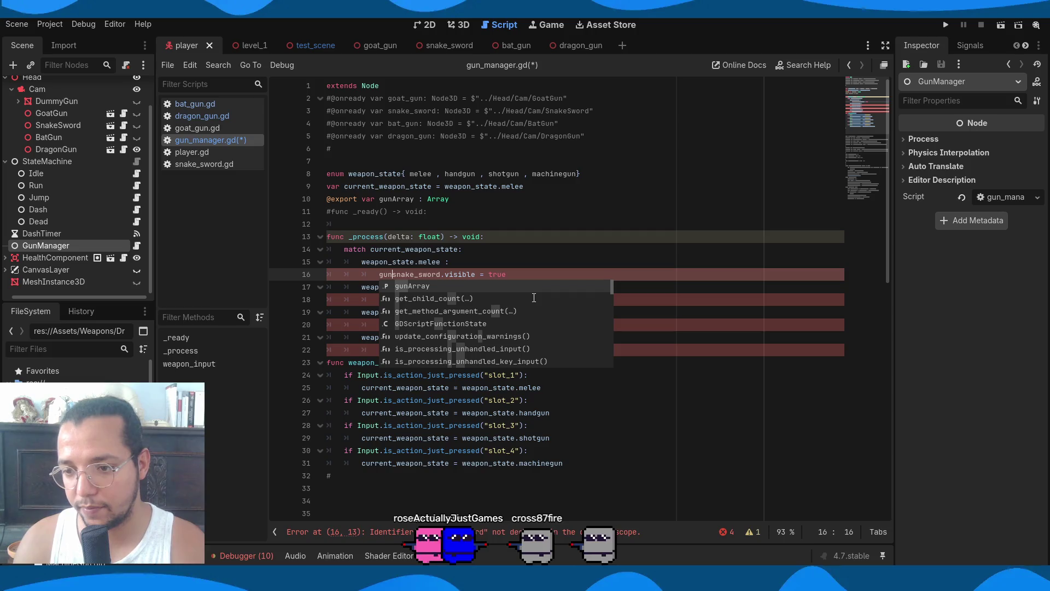
key("Return")
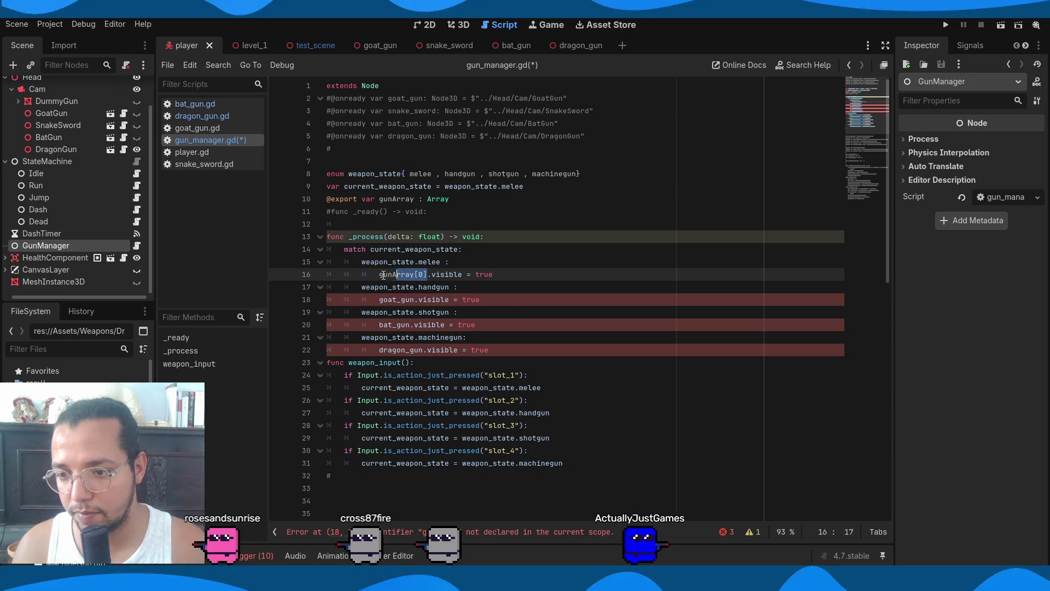
mouse_move(415, 300)
left_mouse_down()
mouse_move(377, 301)
mouse_move(376, 327)
left_mouse_up()
type("gunArray[0]")
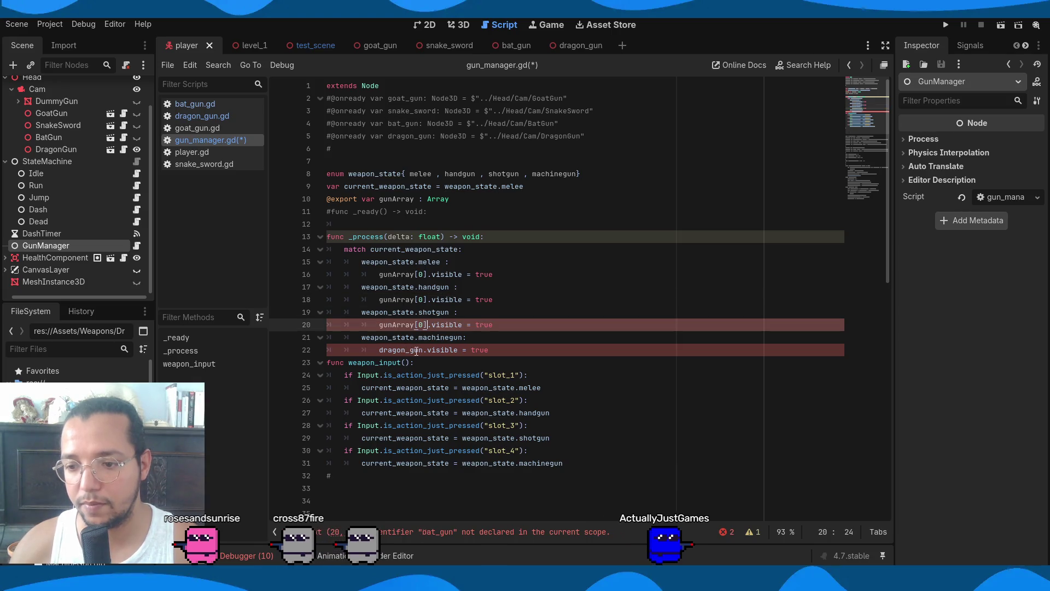
double_click(381, 350)
type("gunArray[0]")
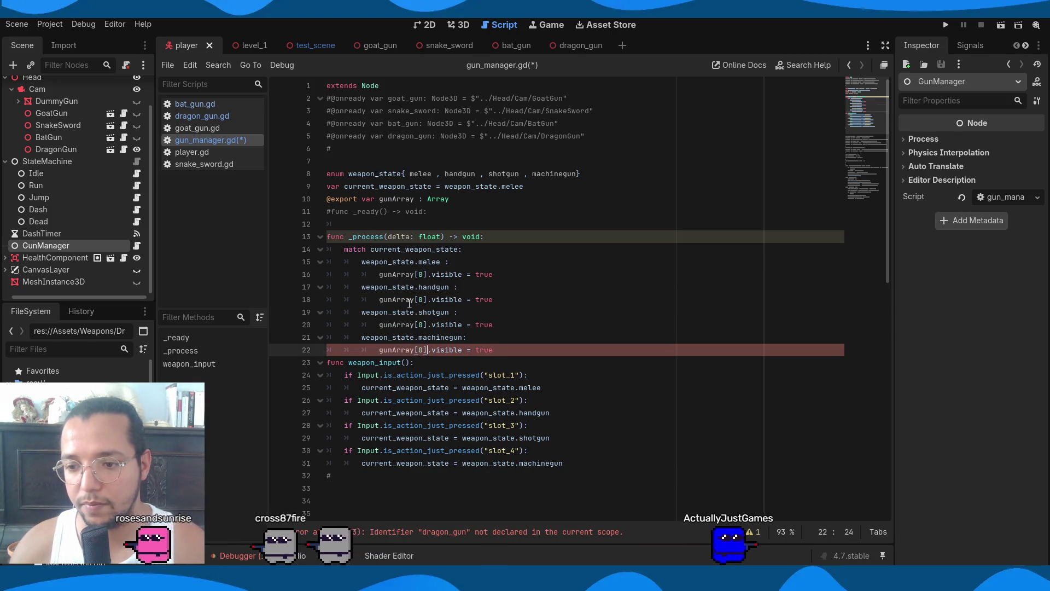
left_click(419, 300)
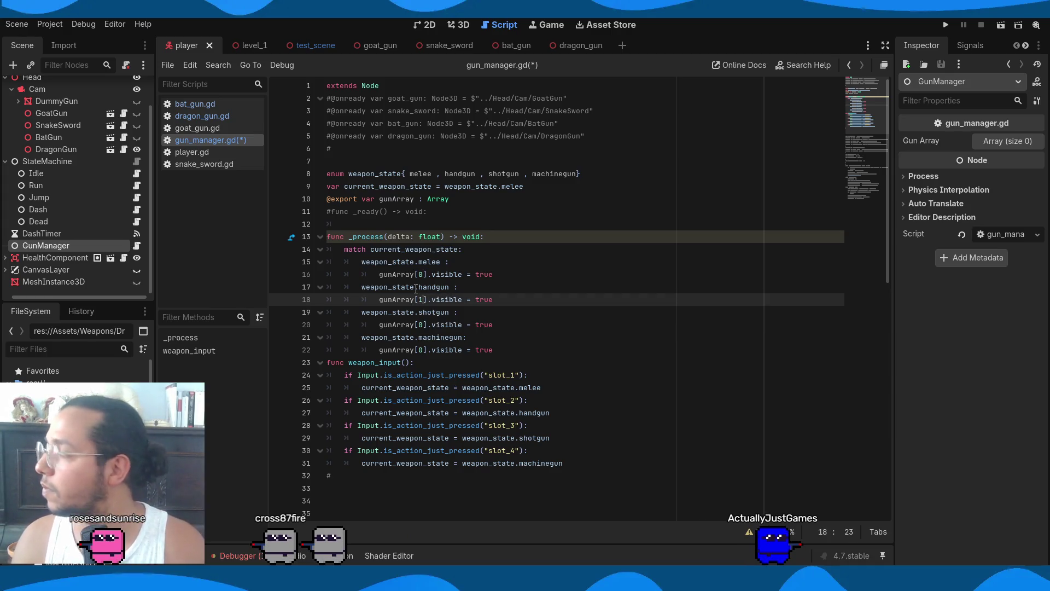
key("Down")
key("Down")
type("2")
key("Down")
key("Down")
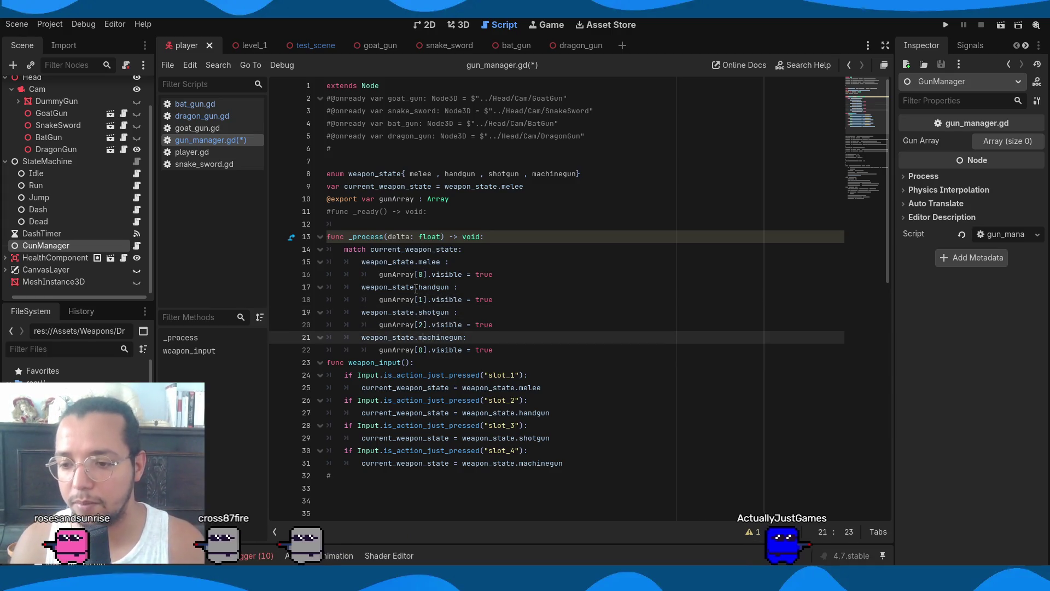
key("ctrl+s")
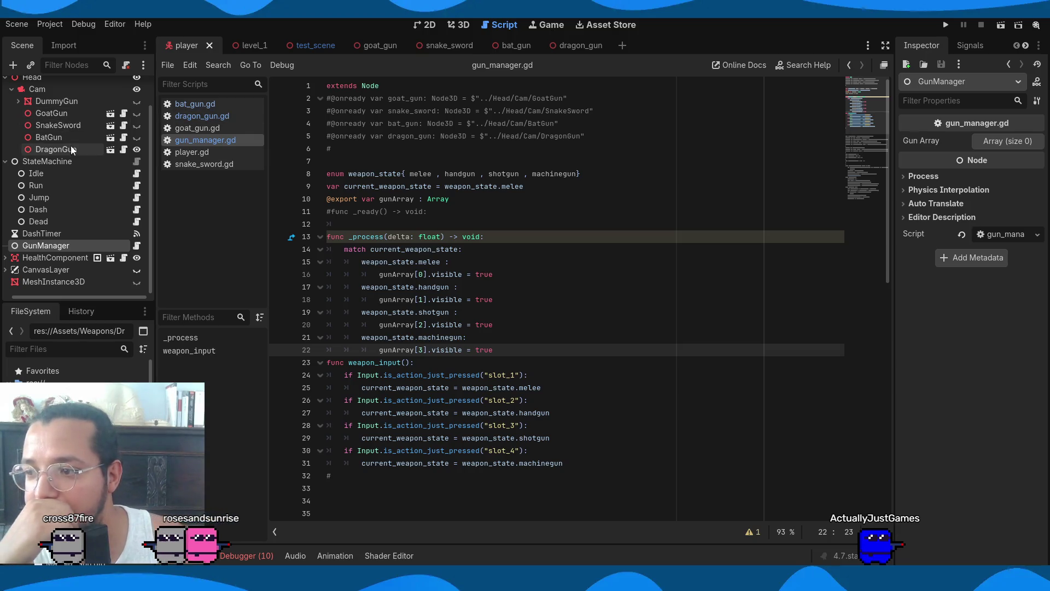
Change the gunArray declaration to Array[Node3D] and save
left_click_drag(110, 140, 1001, 146)
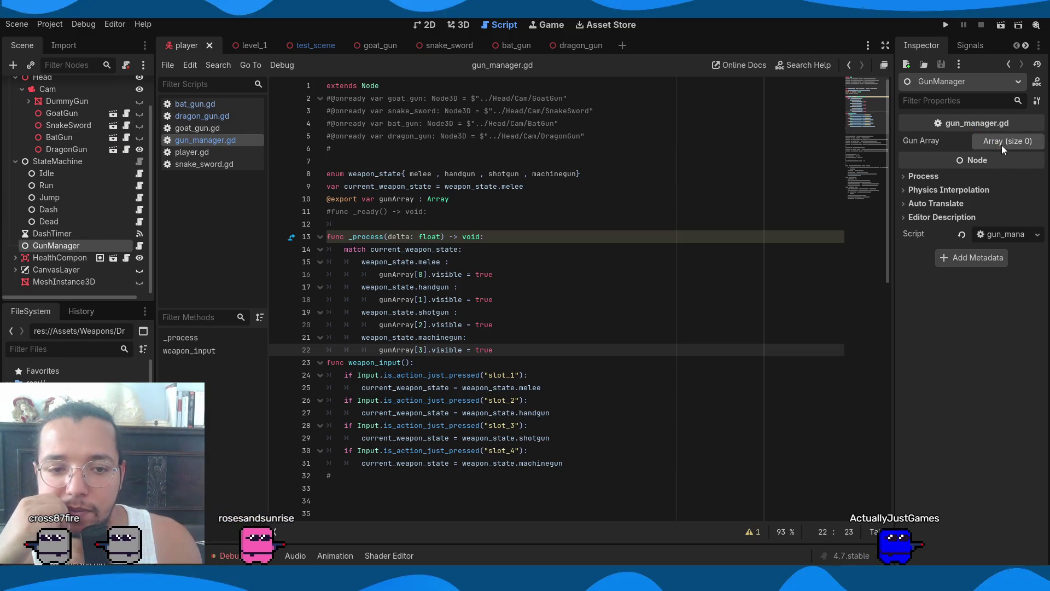
left_click(1001, 144)
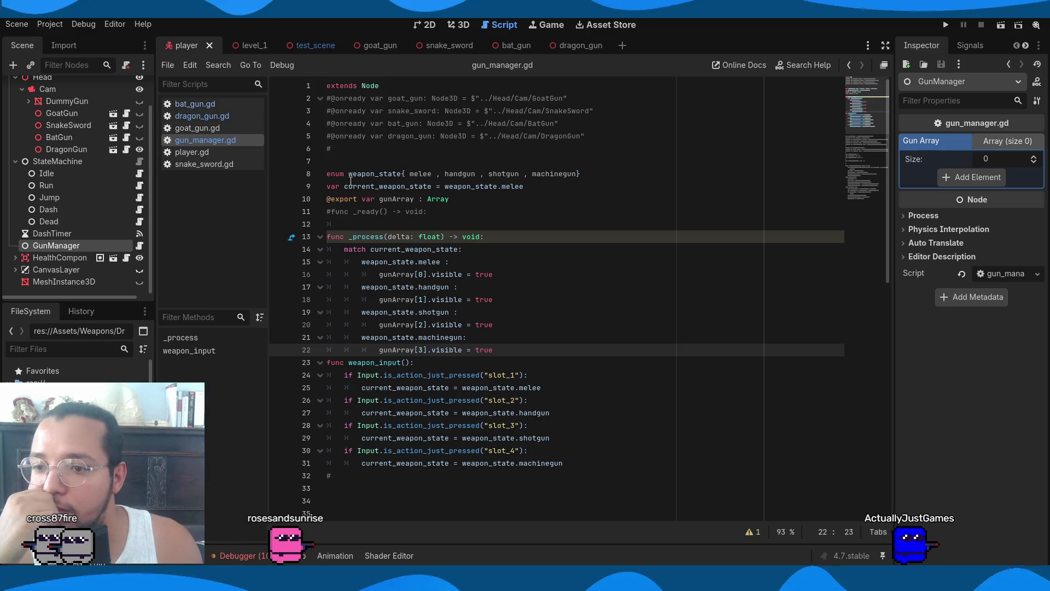
left_click(466, 201)
key("BackSpace")
type("[node")
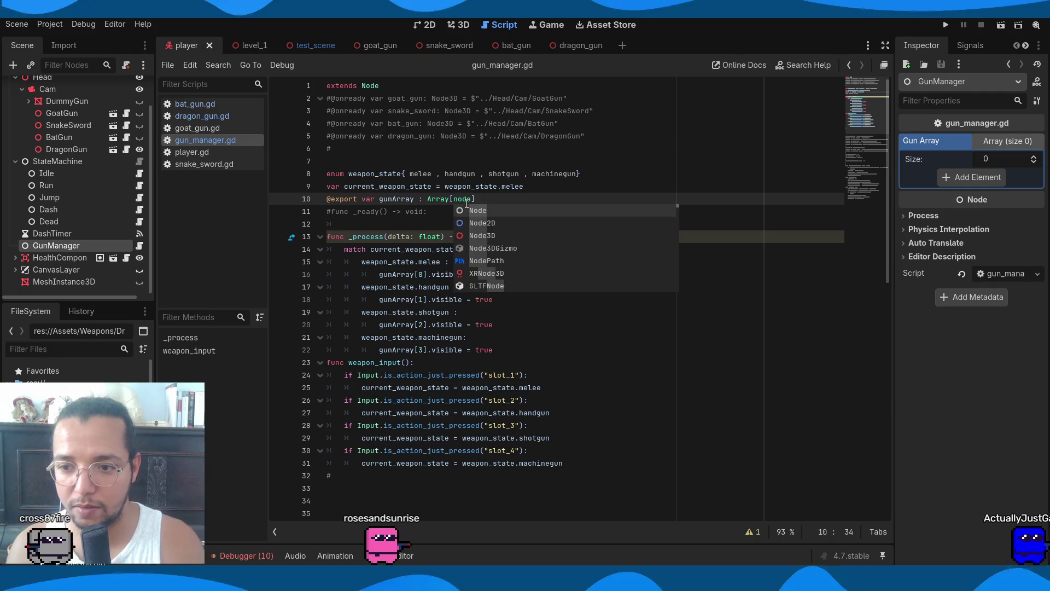
left_click(481, 235)
key("ctrl+s")
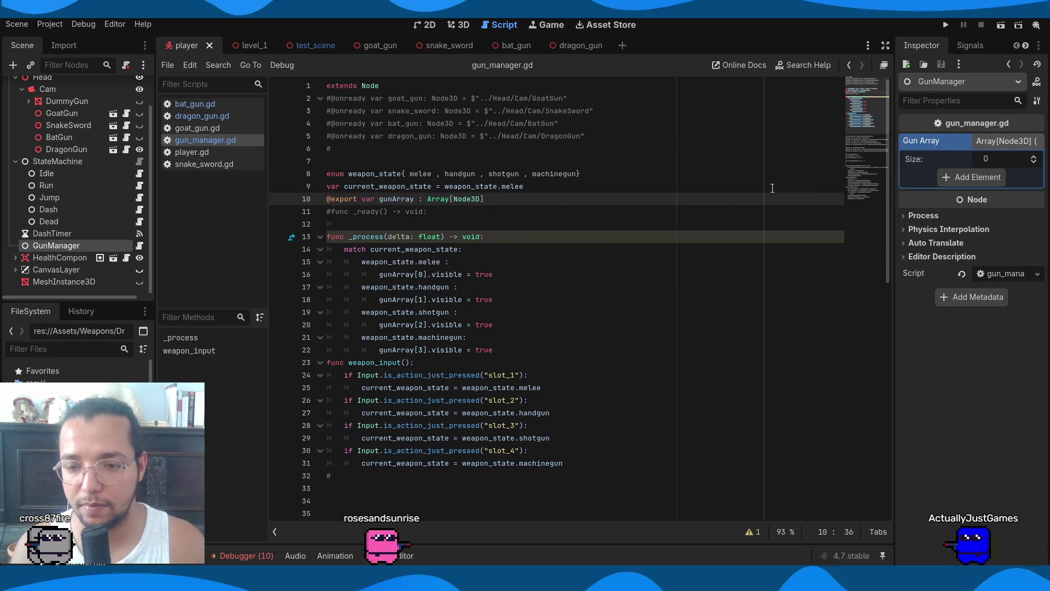
Fill GunManager's Gun Array with SnakeSword, GoatGun, BatGun and DragonGun, then save the scene
mouse_move(61, 124)
left_mouse_down()
mouse_move(936, 177)
mouse_move(993, 143)
left_mouse_up()
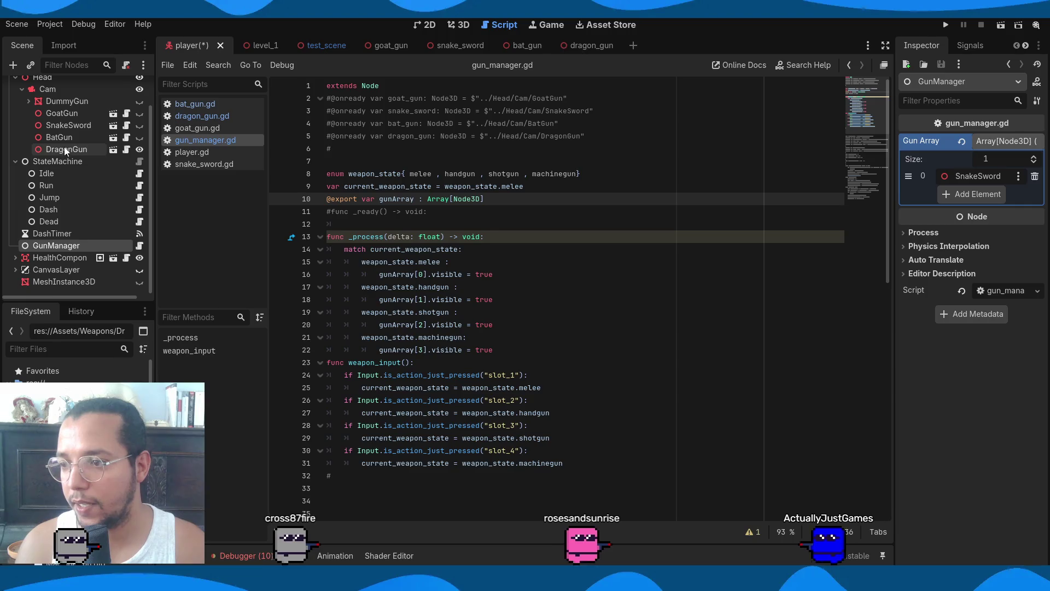
mouse_move(63, 110)
left_mouse_down()
mouse_move(984, 181)
mouse_move(979, 192)
mouse_move(995, 146)
left_mouse_up()
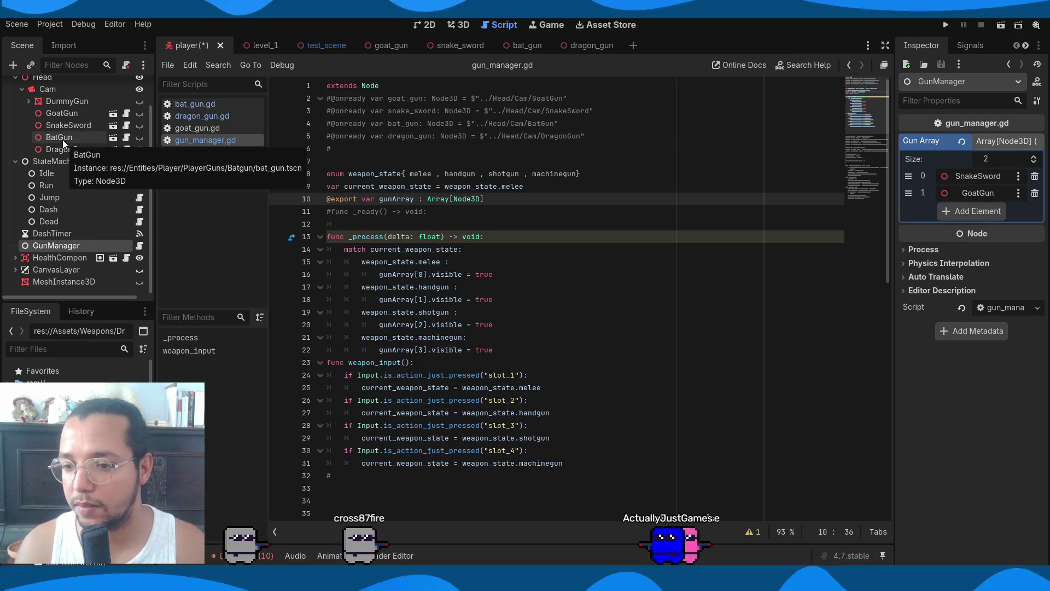
mouse_move(62, 139)
left_mouse_down()
mouse_move(796, 192)
mouse_move(994, 144)
left_mouse_up()
left_click_drag(65, 149, 988, 148)
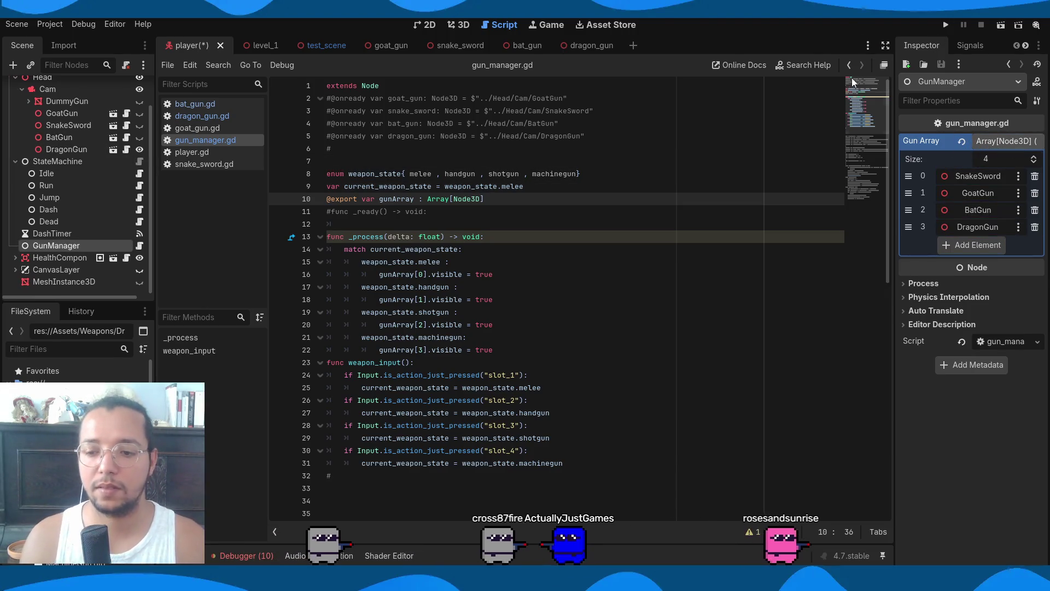
left_click(591, 261)
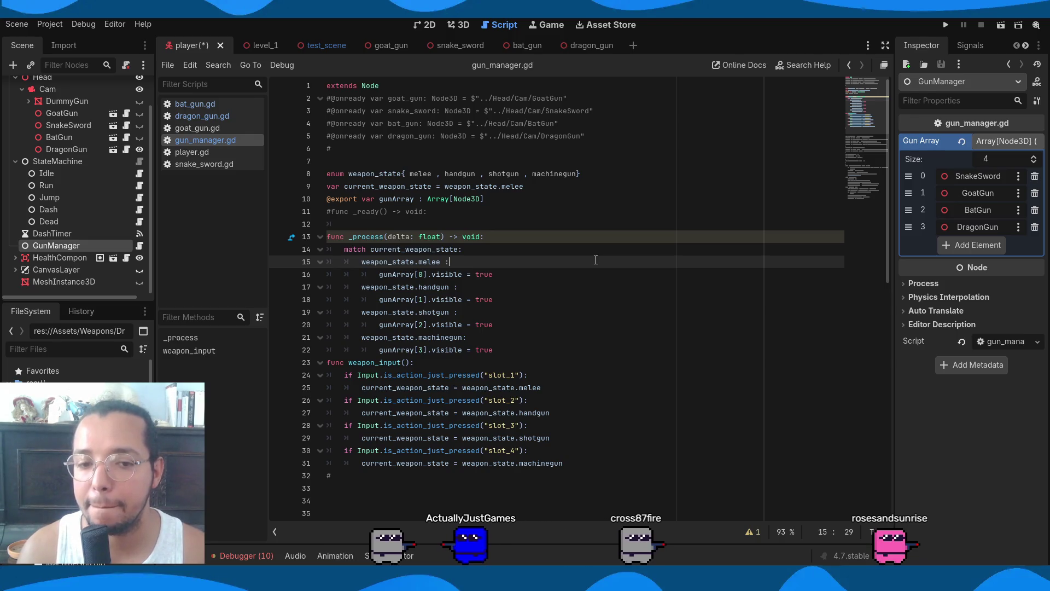
key("ctrl+s")
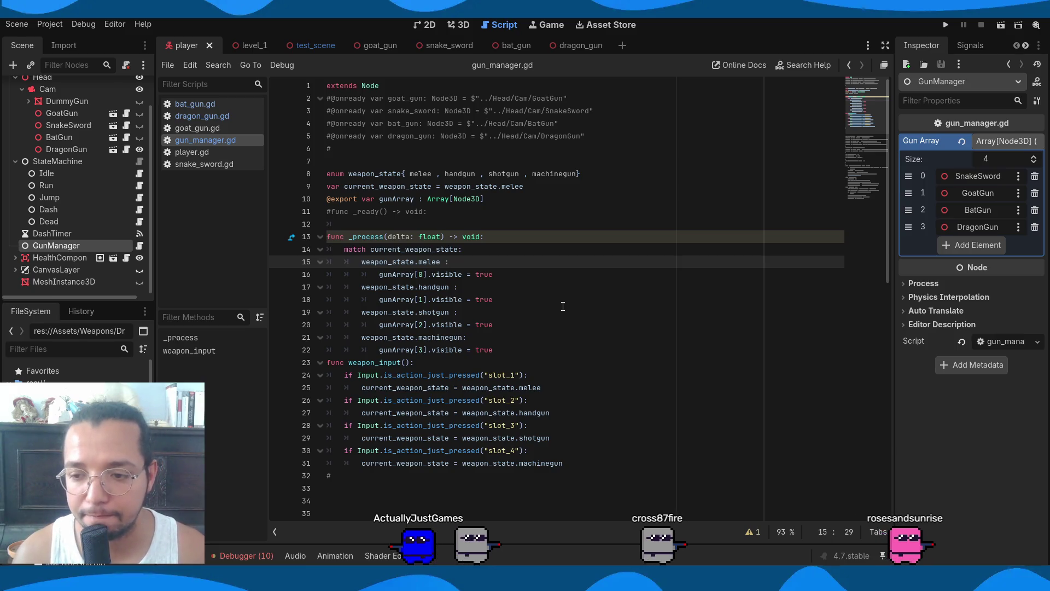